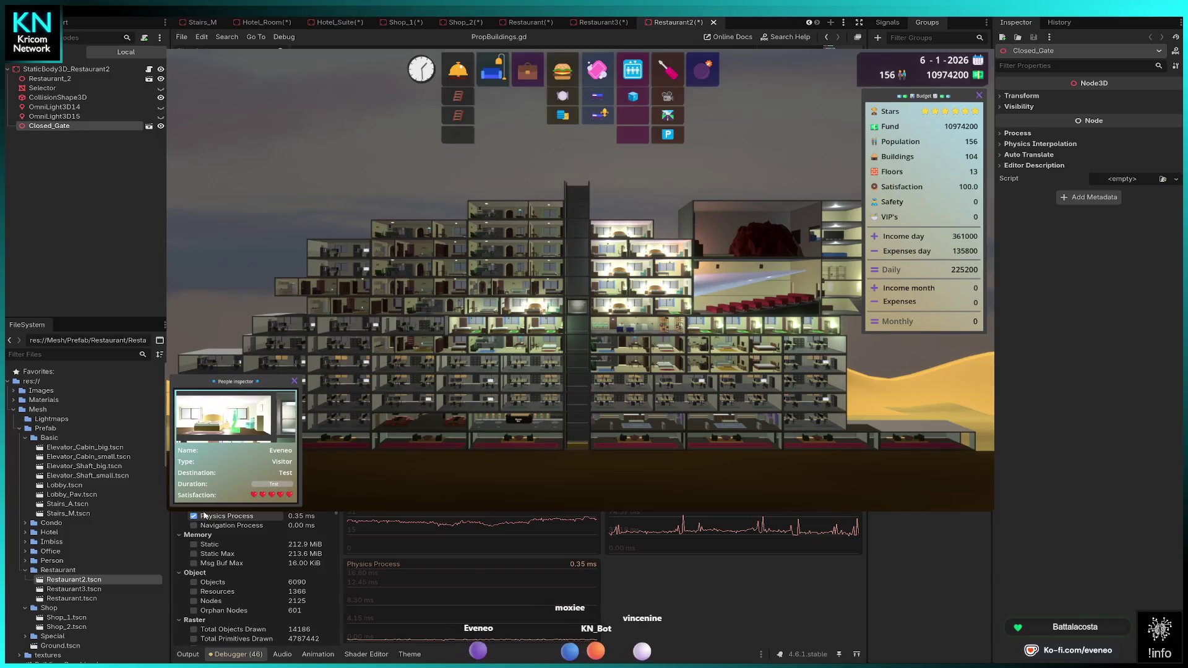
Step: Add the Total Primitives Drawn graph to the Monitors, then switch to the Restaurant3 scene
left_click(193, 638)
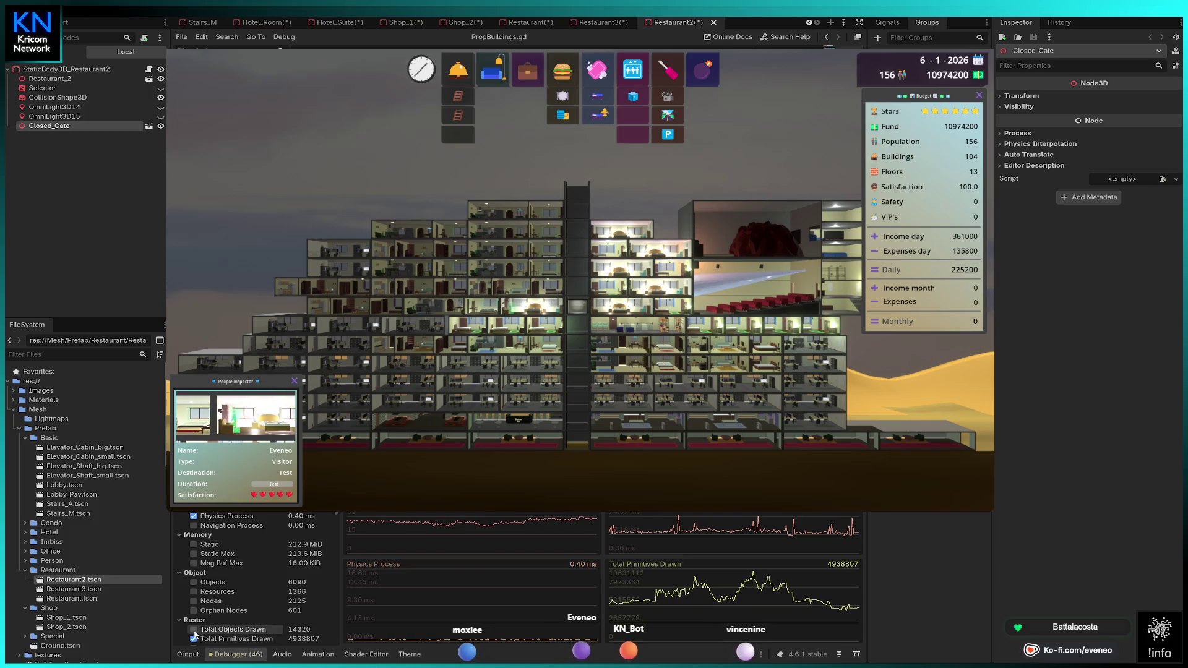
scroll(278, 580, "down", 1)
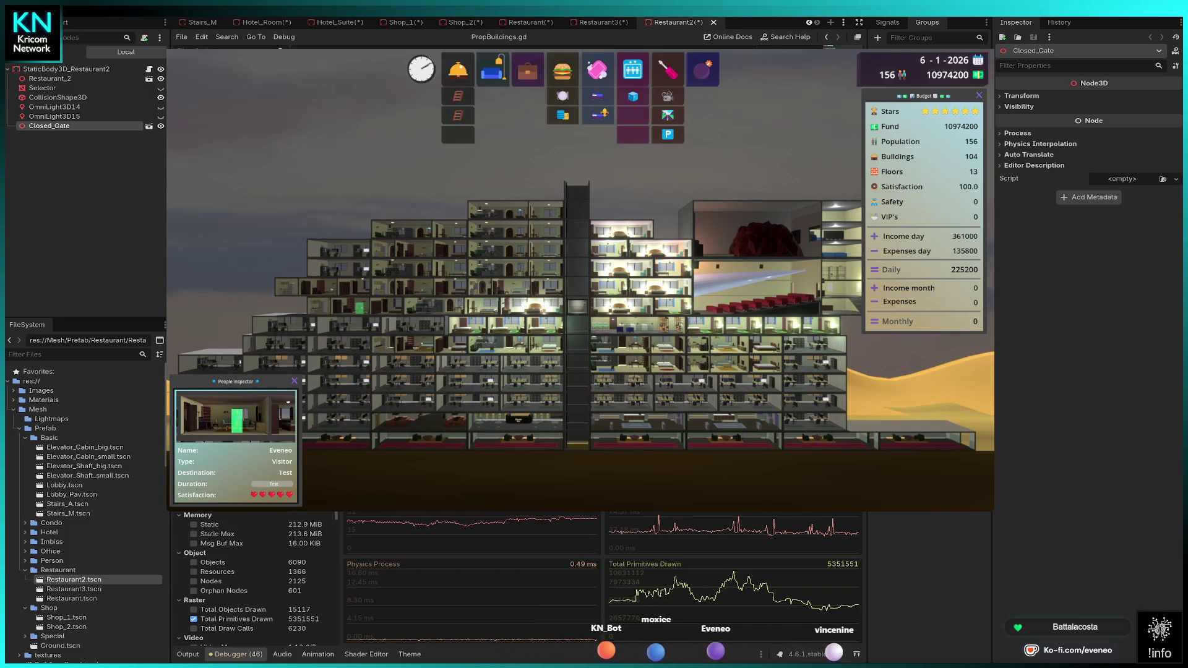
key("ctrl+shift+Tab")
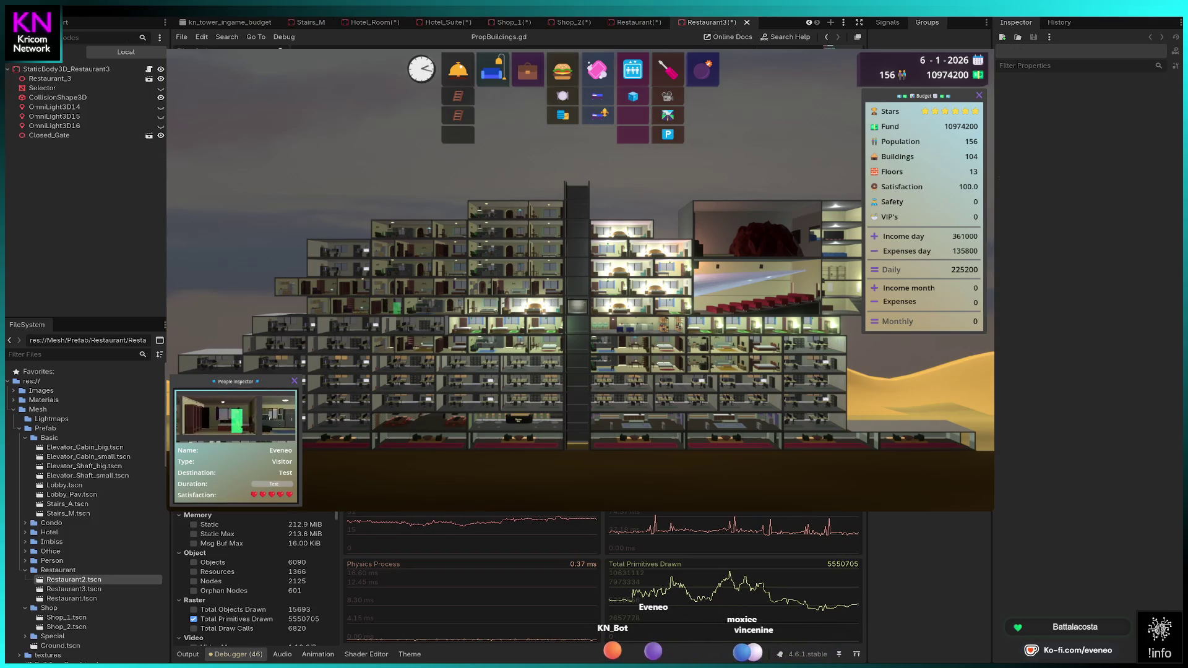
Step: Cycle back to the Shop_1 tab and close the Shop_1, Hotel_Suite and Hotel_Room scenes
key("ctrl+shift+Tab")
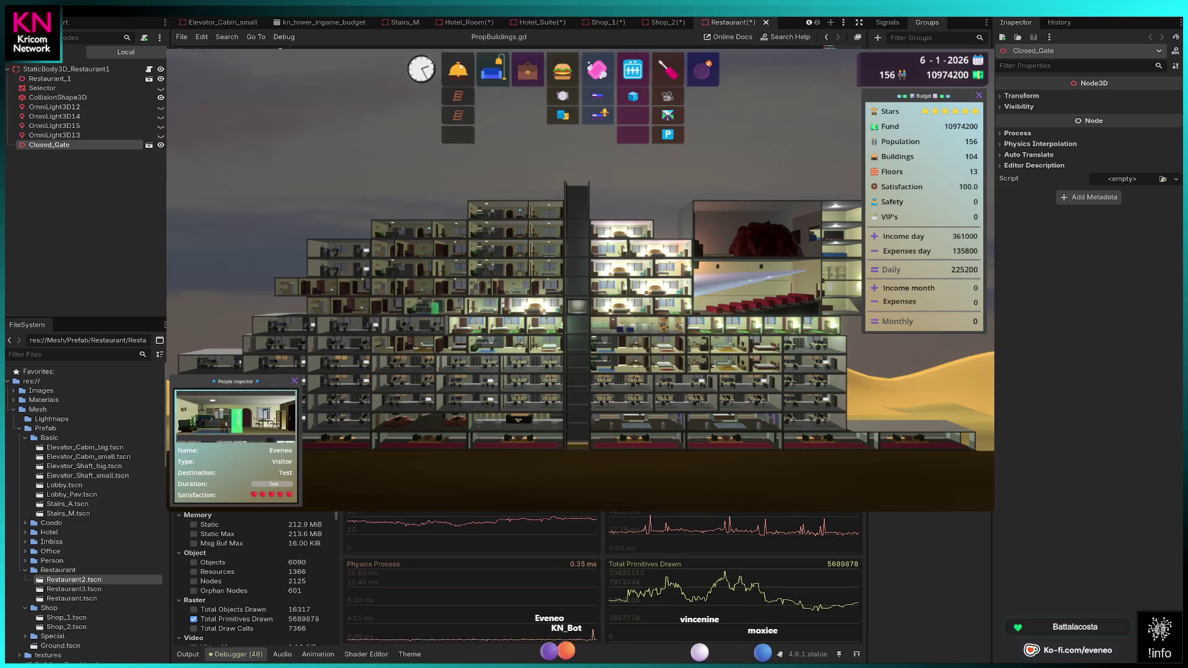
key("ctrl+shift+Tab")
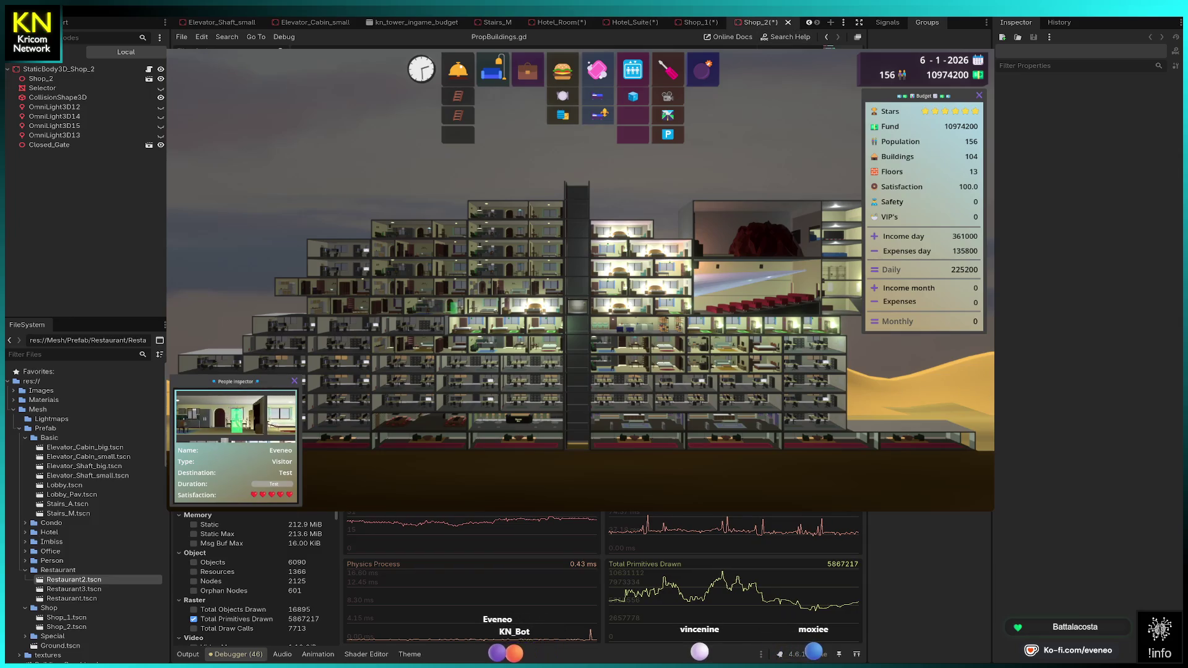
key("ctrl+shift+Tab")
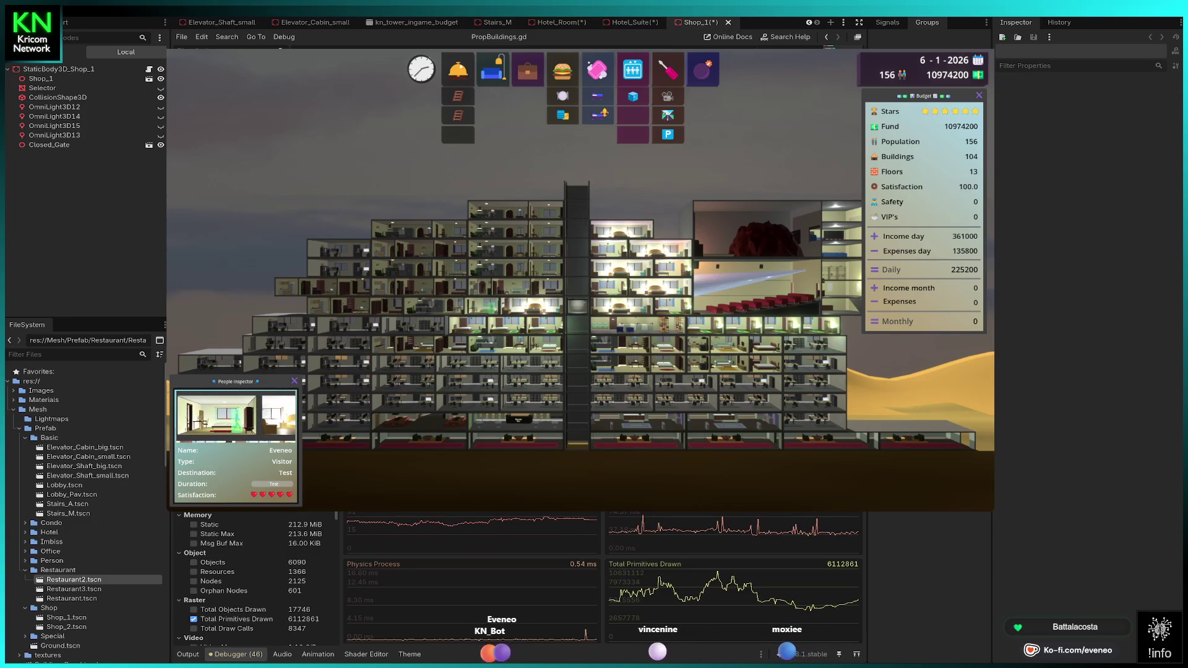
left_click(728, 23)
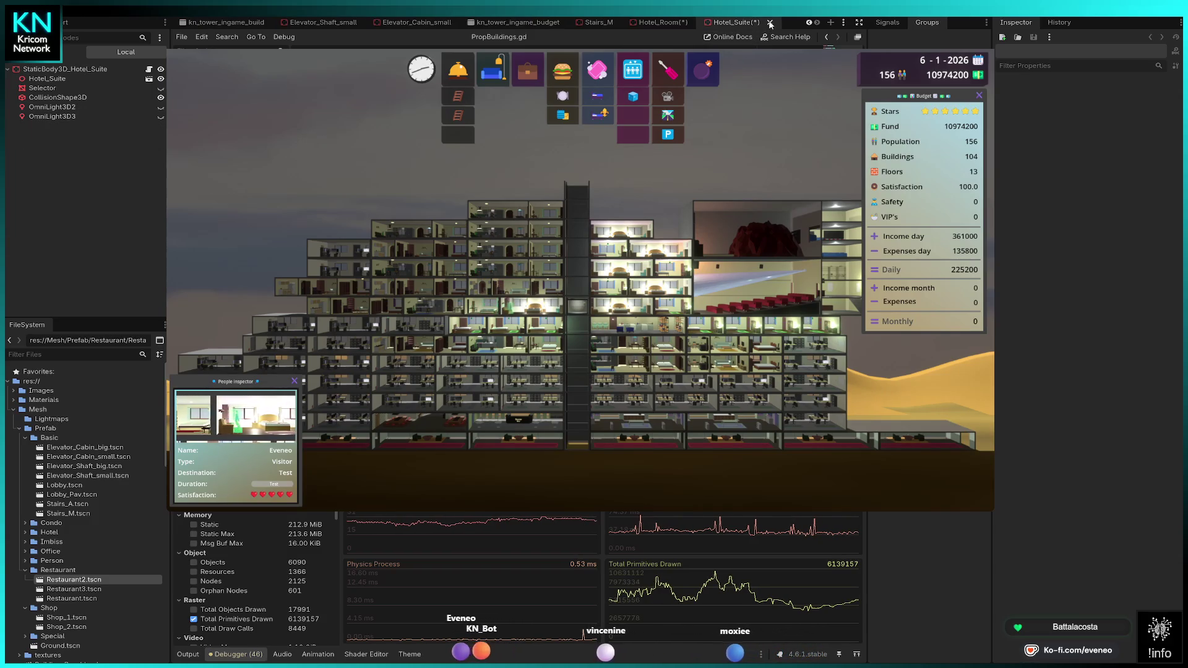
key("ctrl+shift+w")
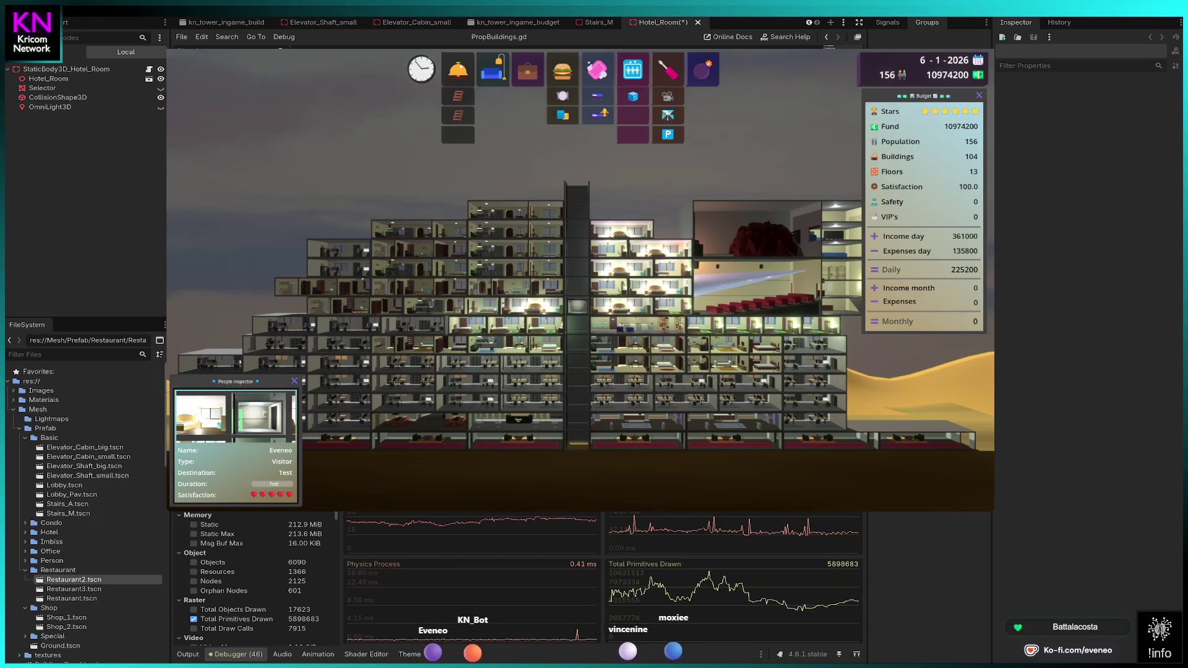
key("ctrl+shift+w")
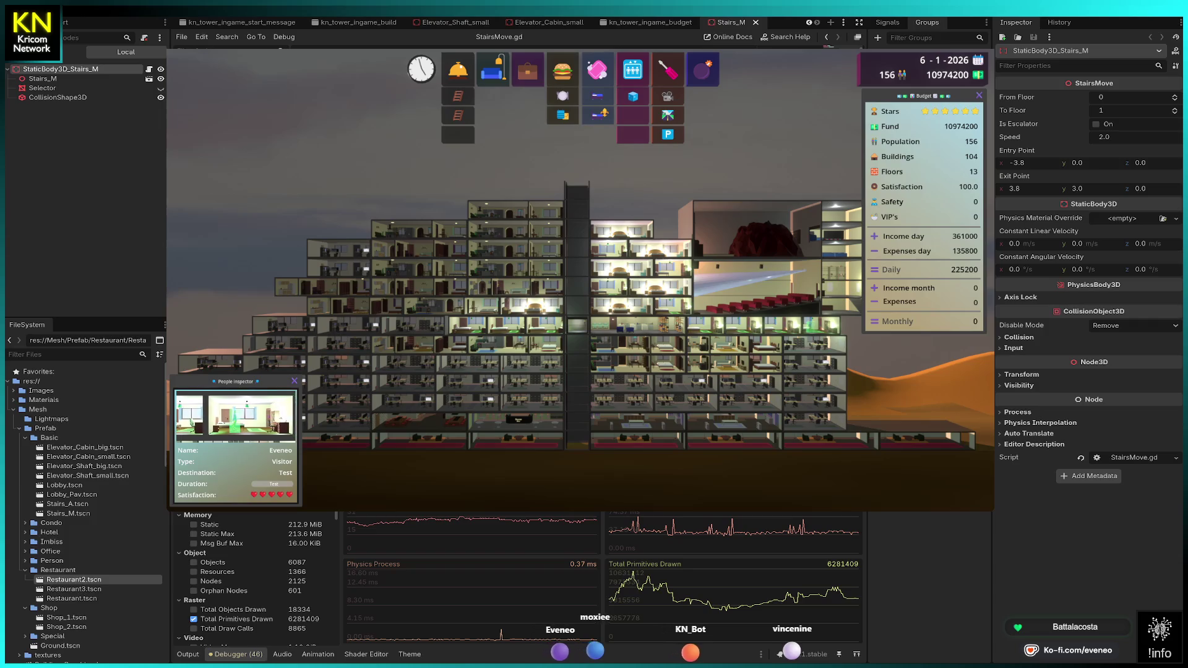
scroll(254, 581, "down", 1)
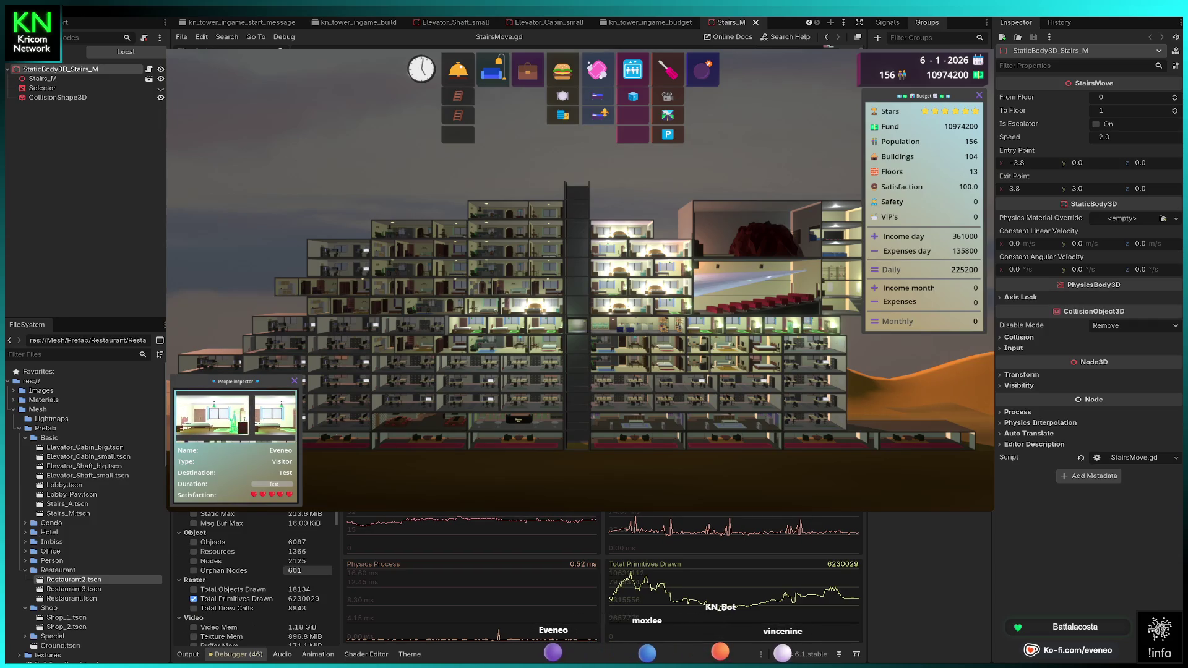
scroll(260, 576, "down", 1)
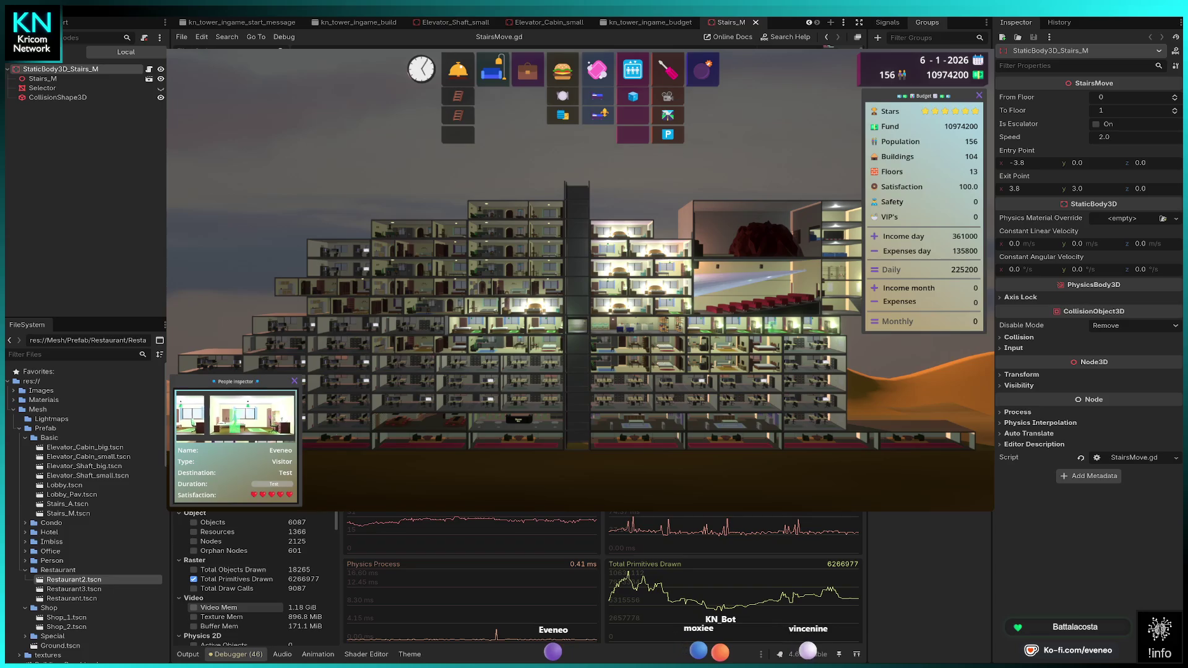
left_click(193, 607)
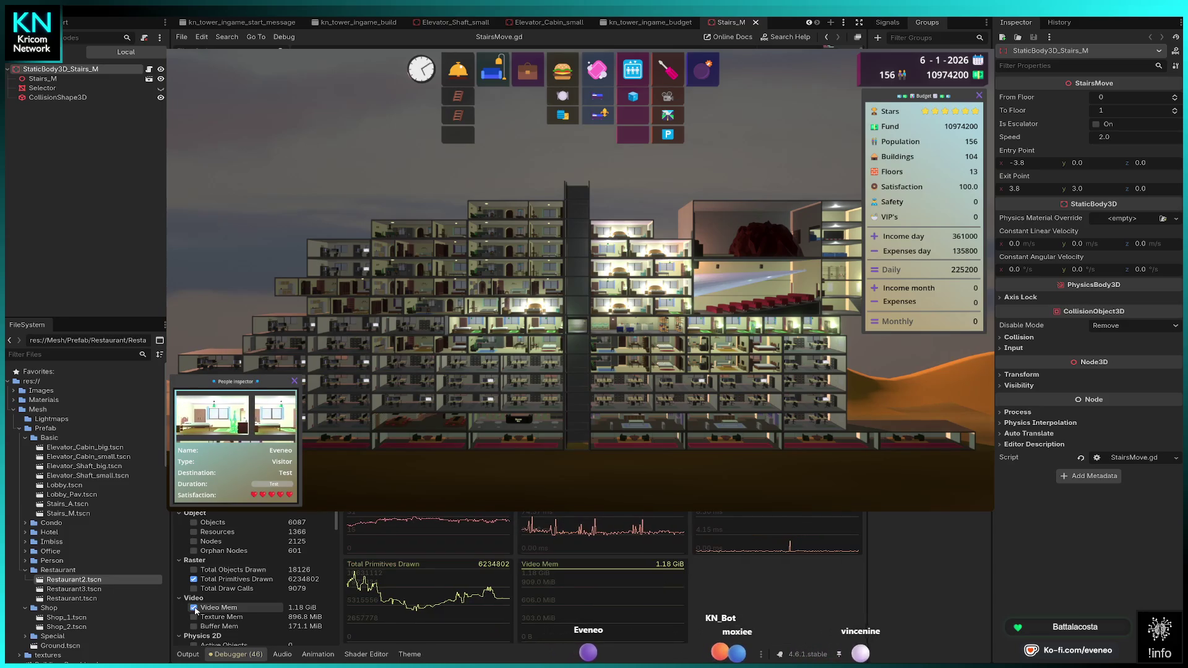
left_click(194, 607)
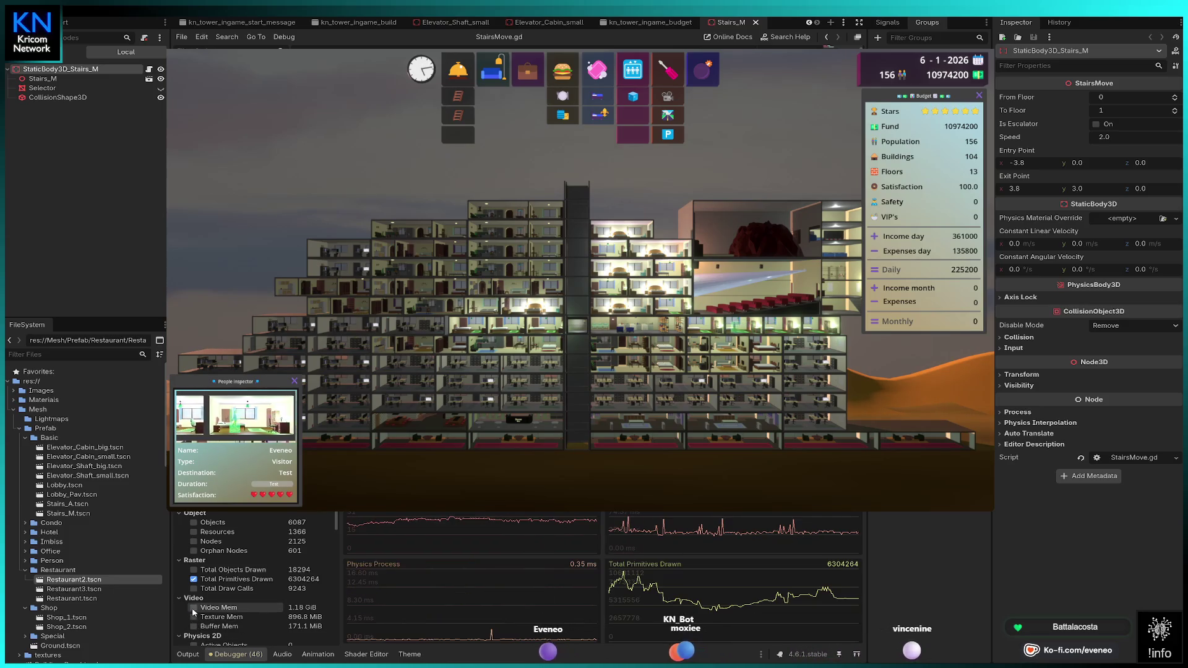
left_click(194, 626)
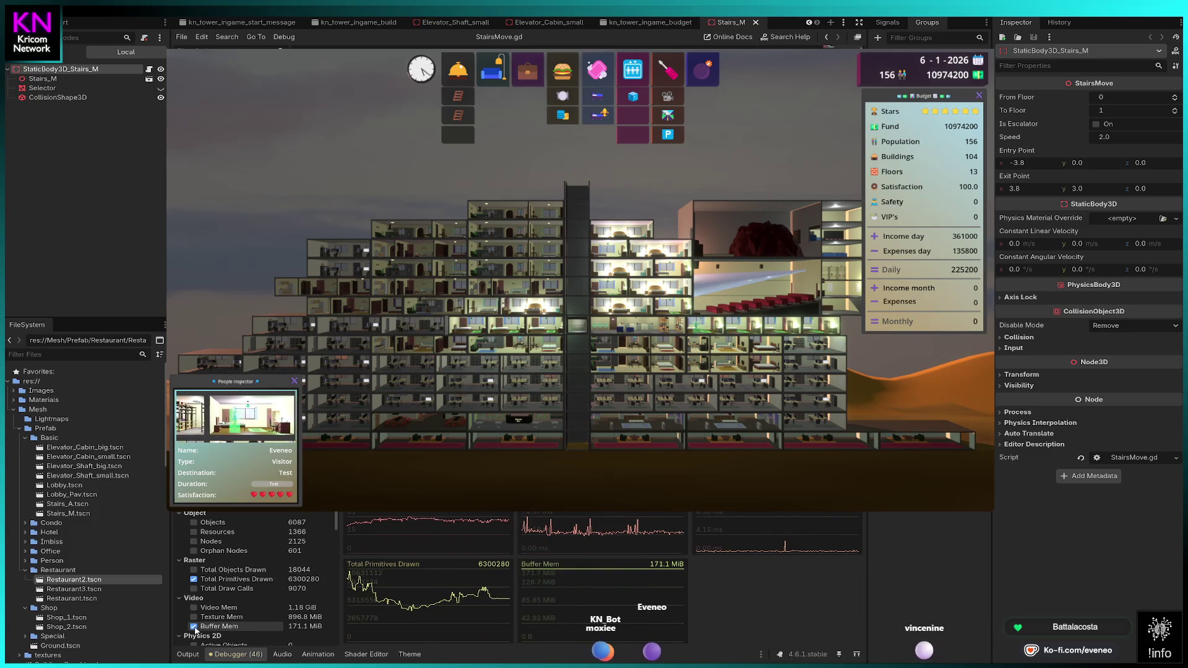
left_click(194, 626)
scroll(269, 582, "down", 5)
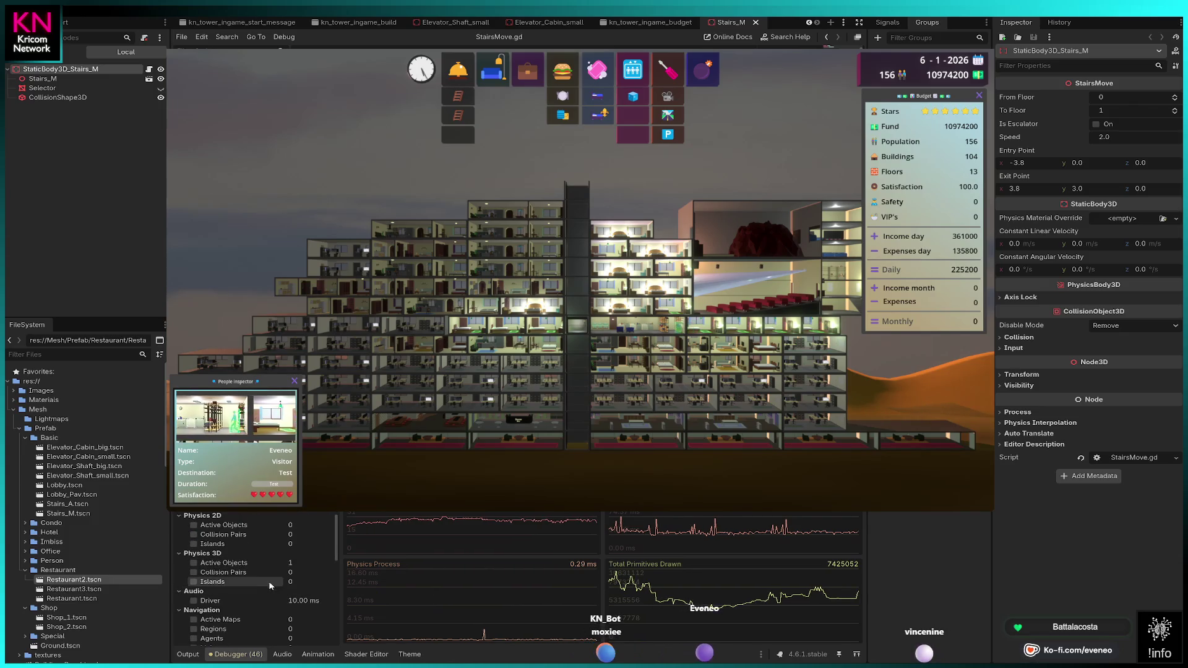
left_click(193, 563)
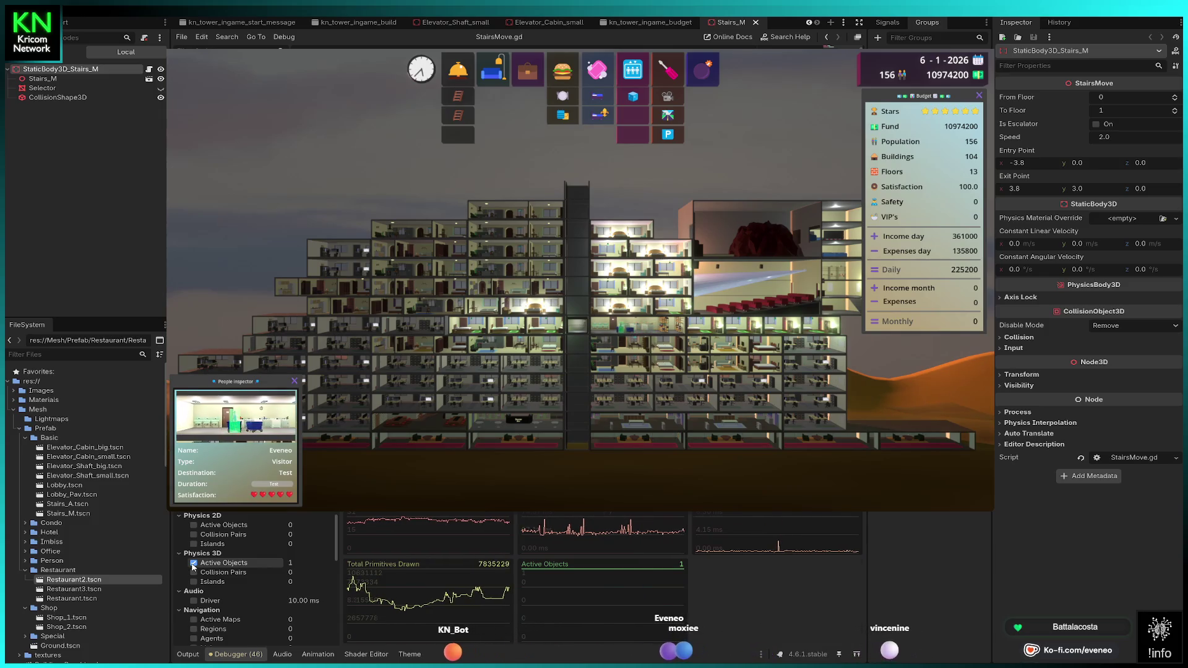
left_click(193, 563)
scroll(226, 587, "down", 1)
scroll(226, 592, "down", 3)
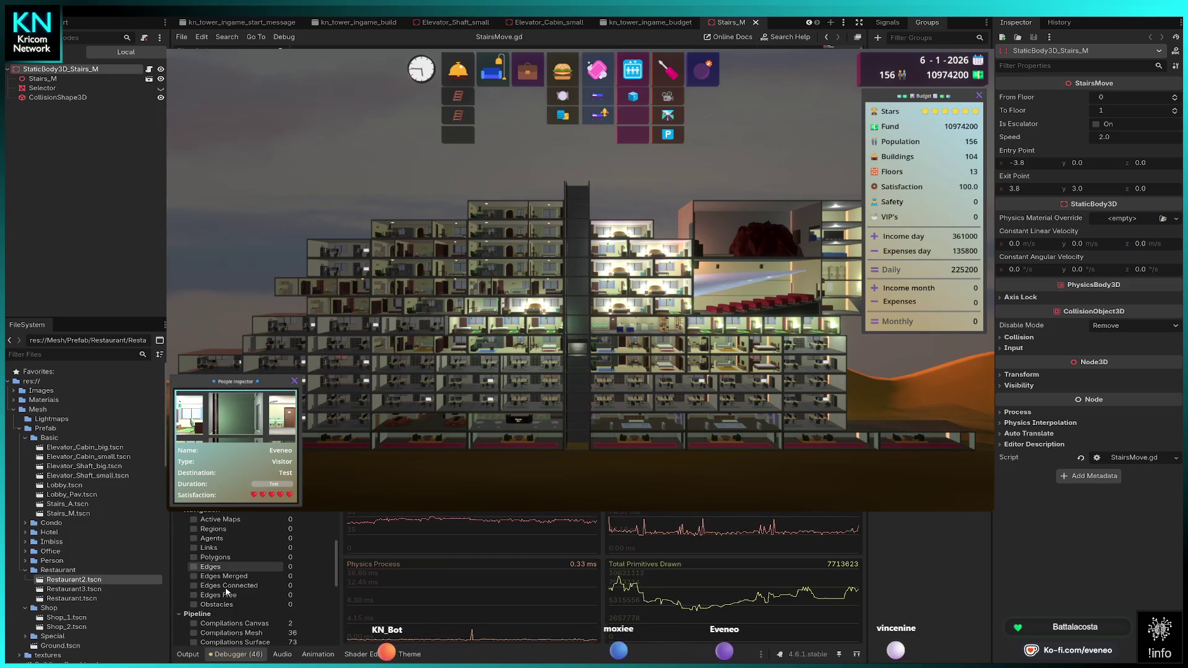
scroll(227, 592, "down", 1)
scroll(226, 591, "down", 1)
scroll(227, 592, "up", 2)
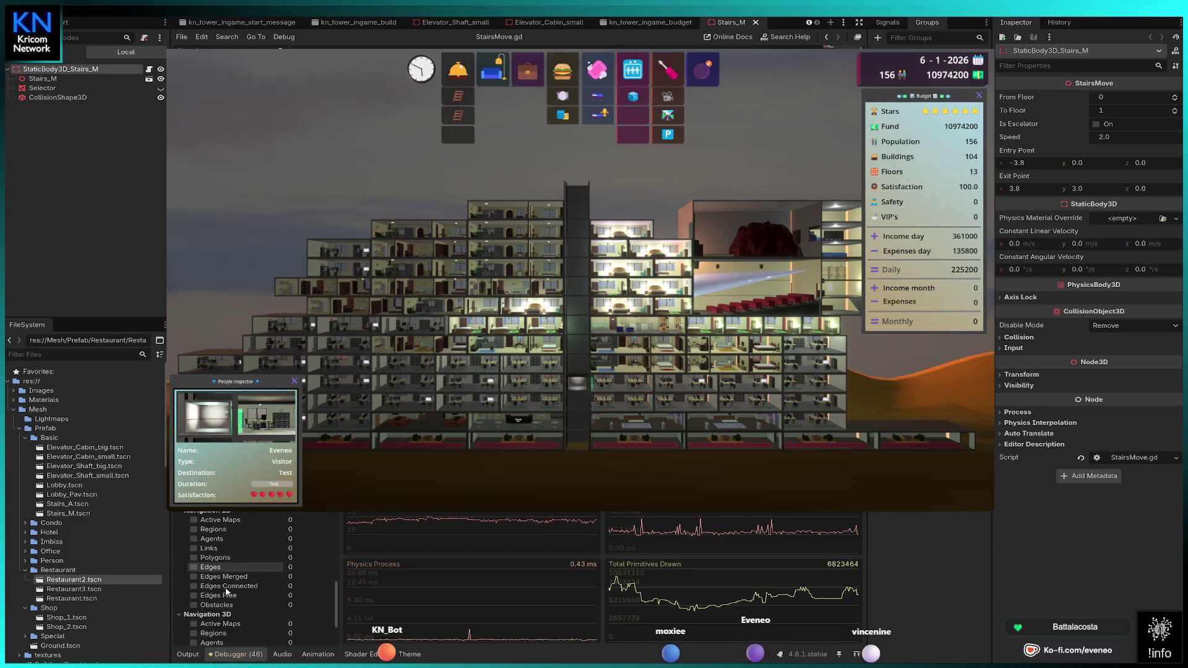
scroll(221, 616, "up", 1)
scroll(222, 617, "up", 5)
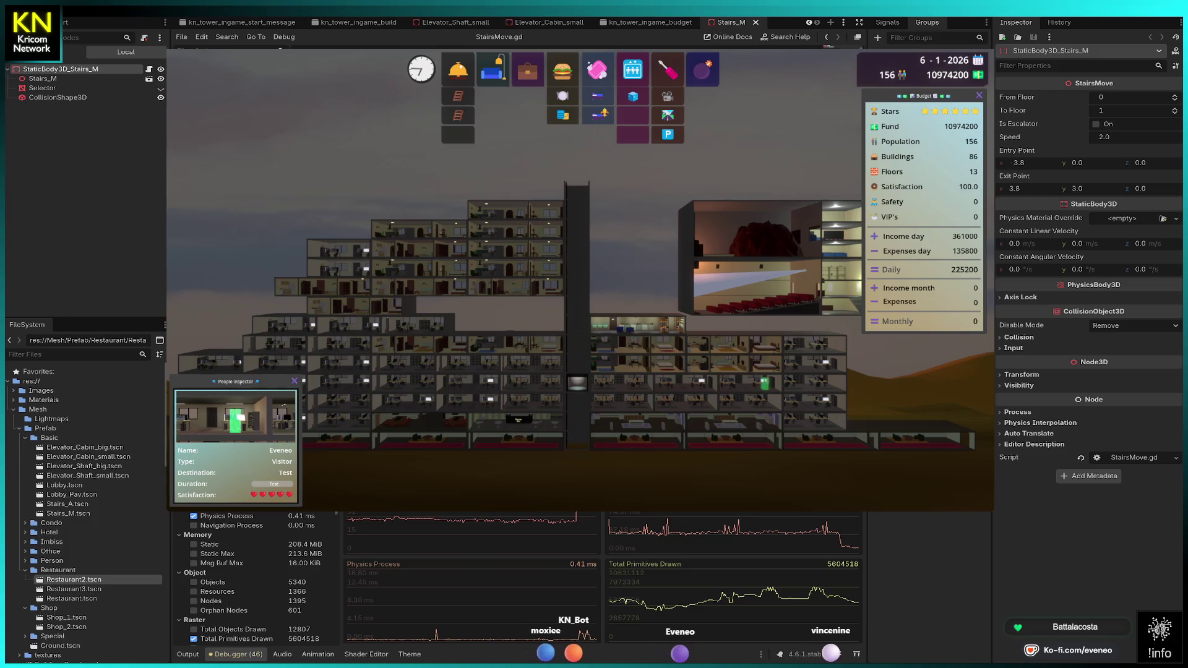
Step: Place six Hotel Suites stacked up the tower's floors
key("Right")
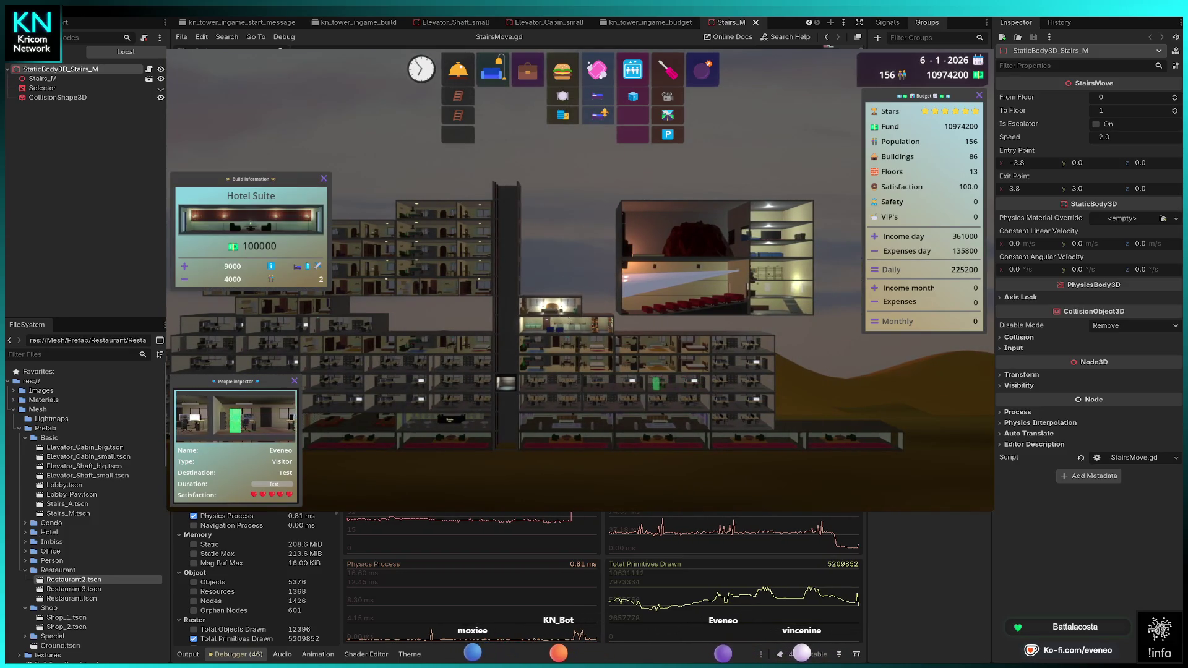
left_click(549, 310)
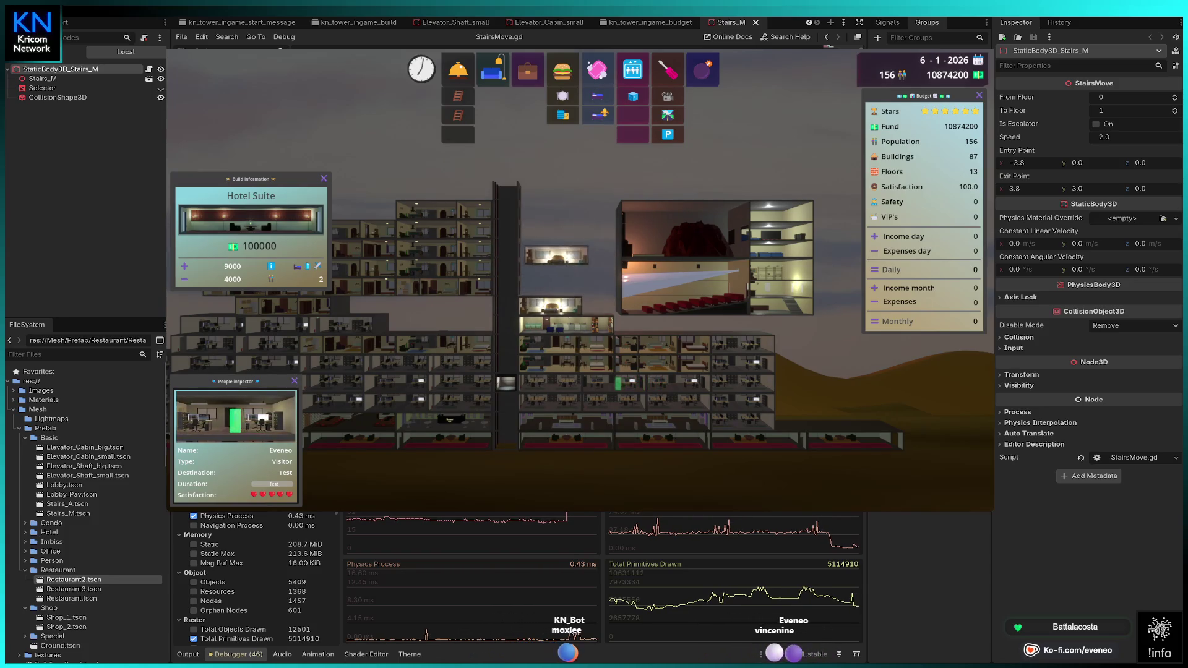
scroll(581, 278, "up", 3)
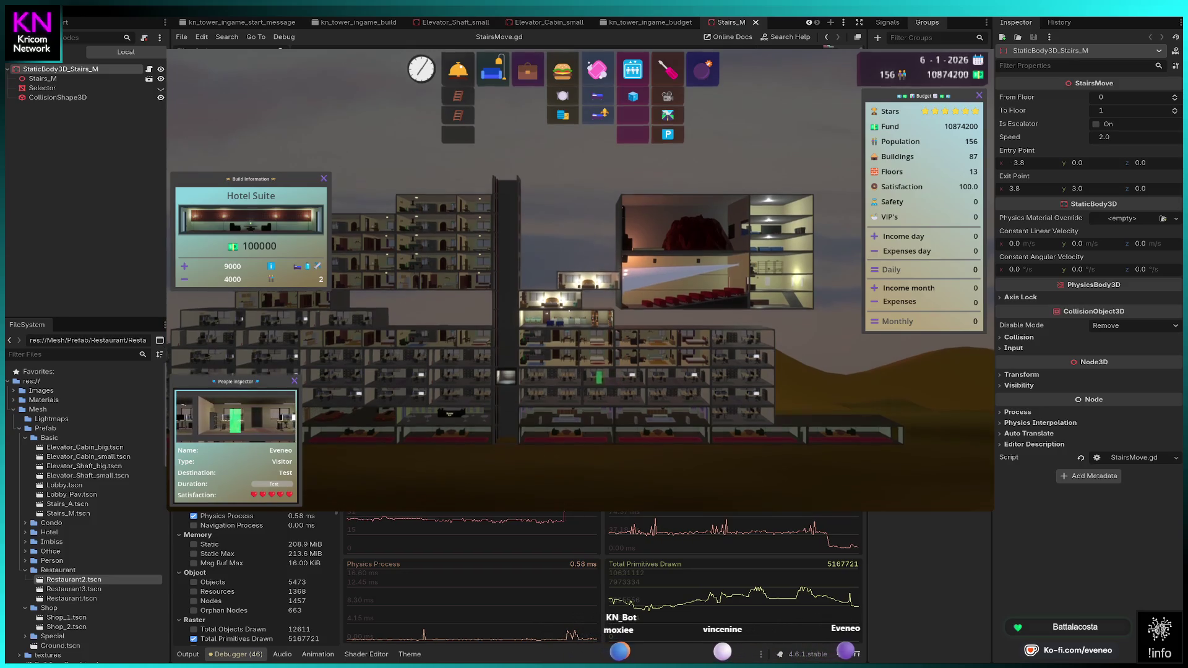
left_click(572, 270)
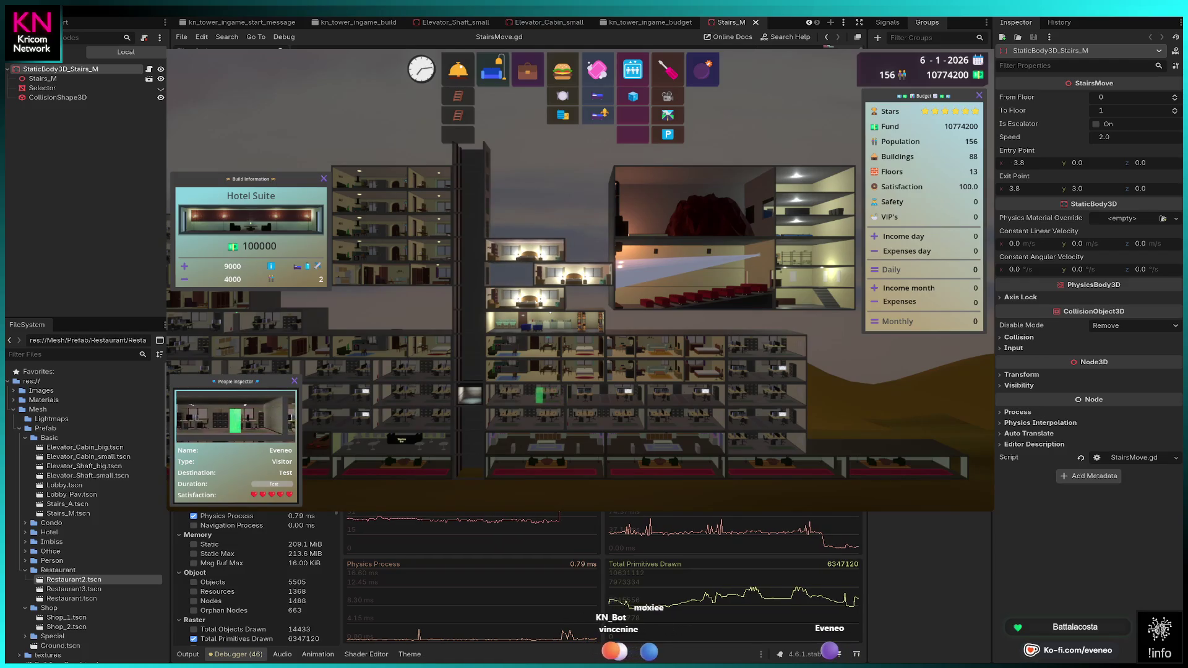
left_click(525, 252)
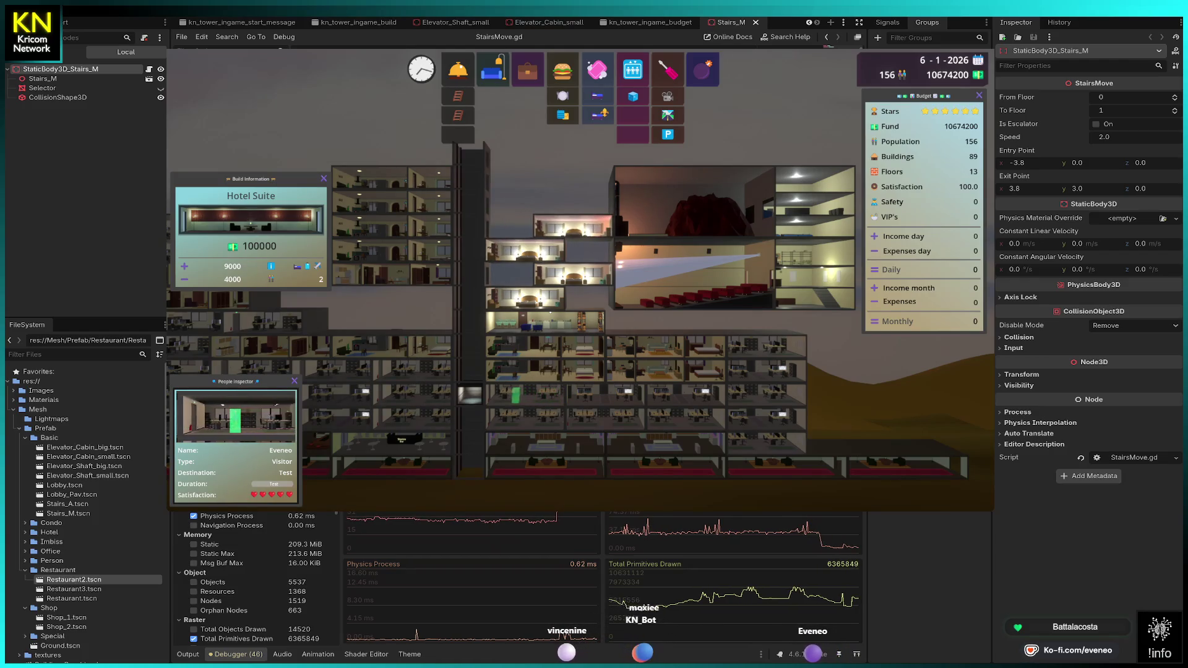
left_click(573, 227)
left_click(525, 202)
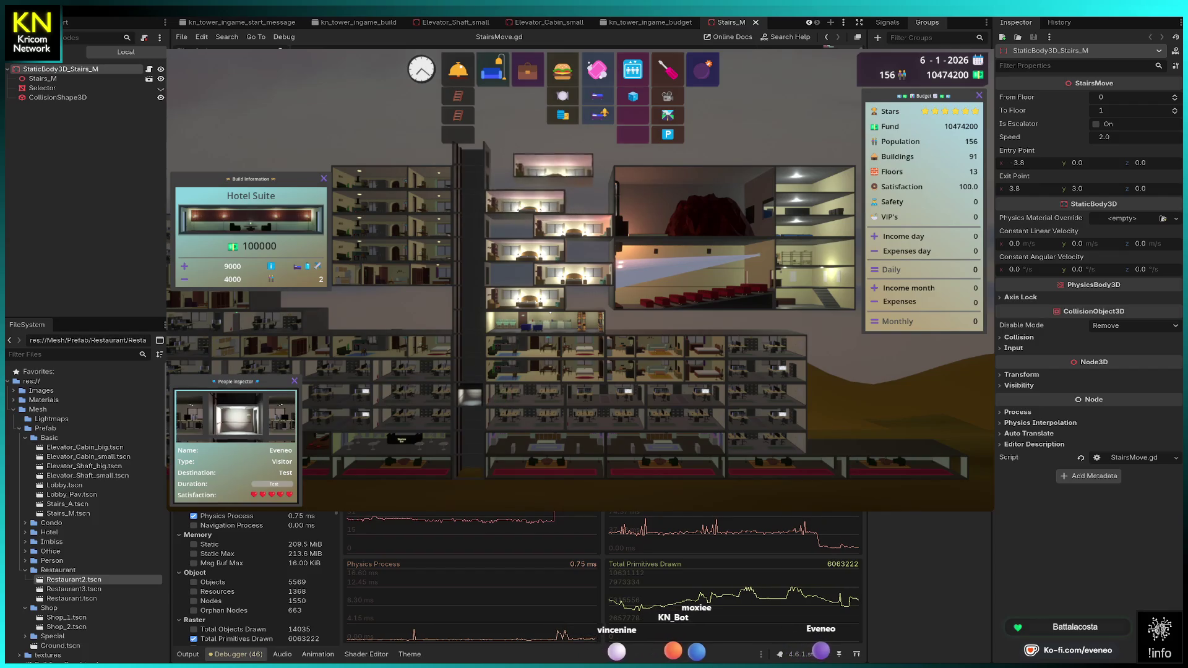
left_click(573, 176)
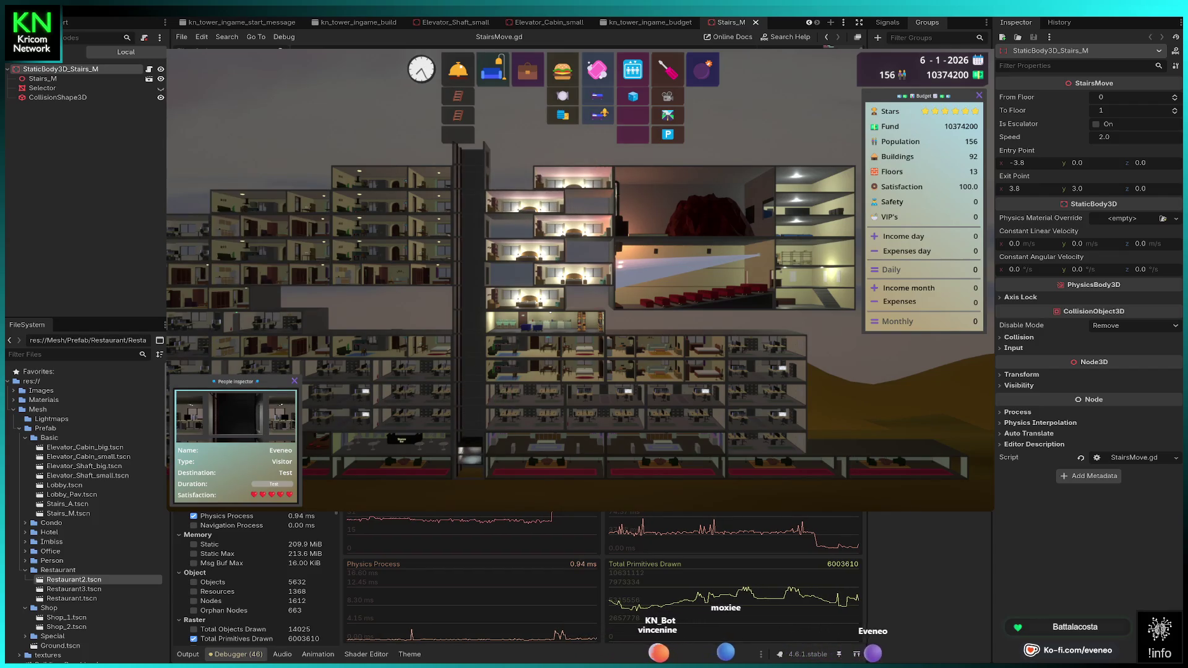
Step: Place six Hotel Rooms across the top and lower floors, then leave build mode
left_click(610, 94)
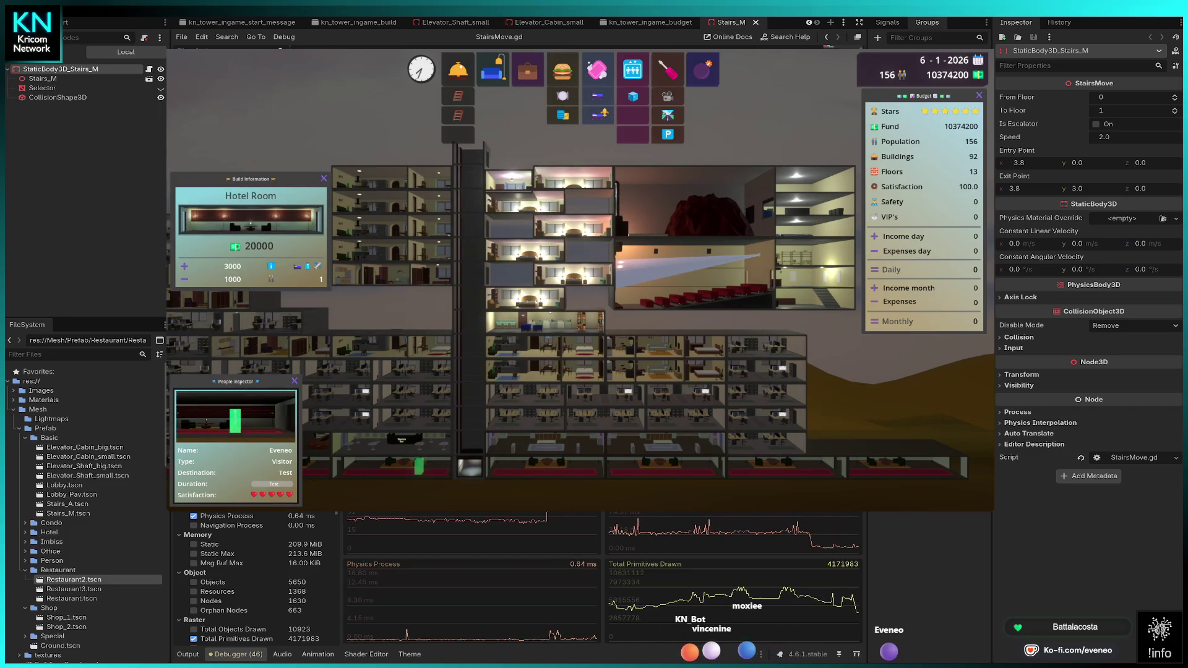
left_click(508, 179)
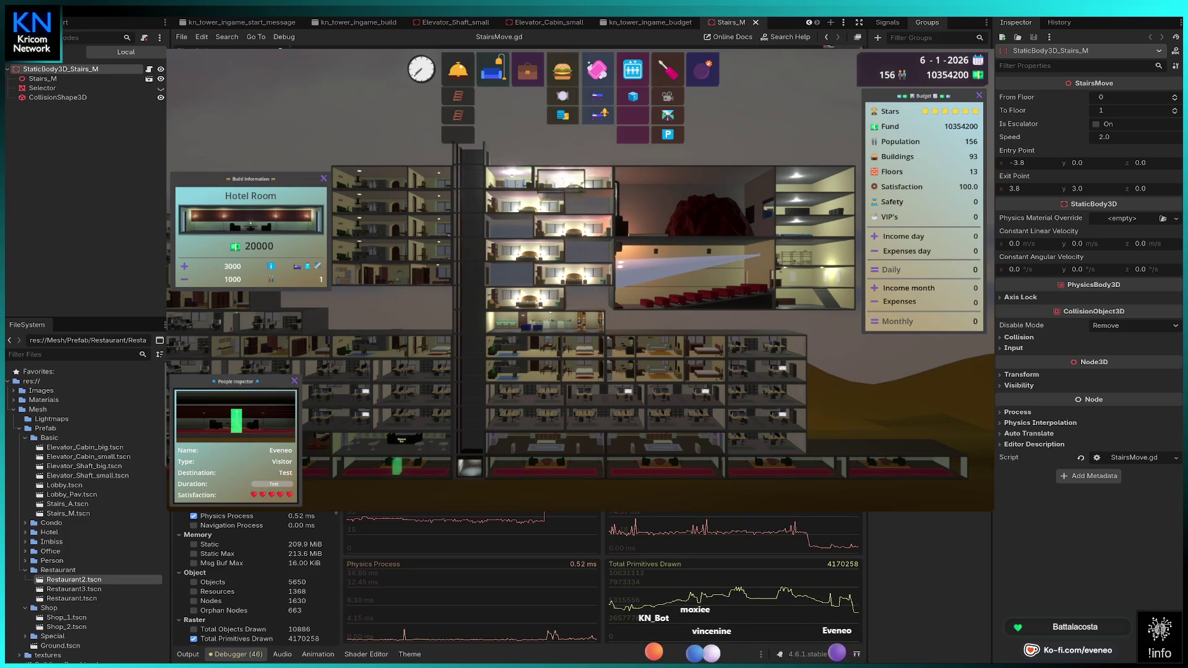
left_click(574, 178)
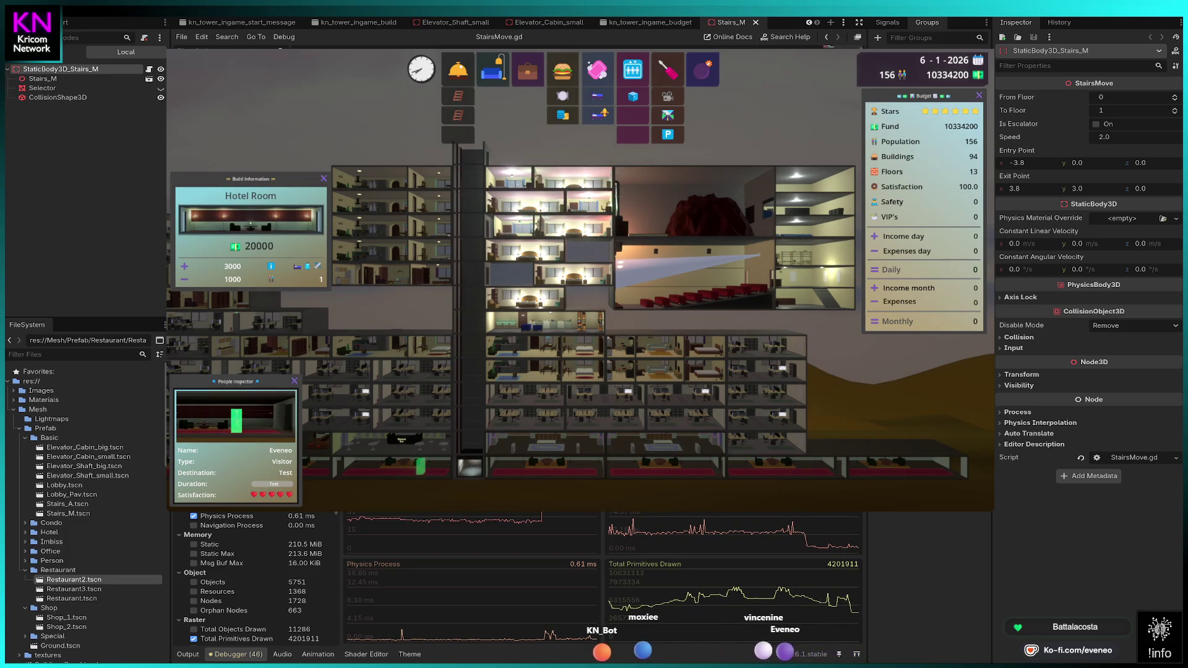
left_click(510, 227)
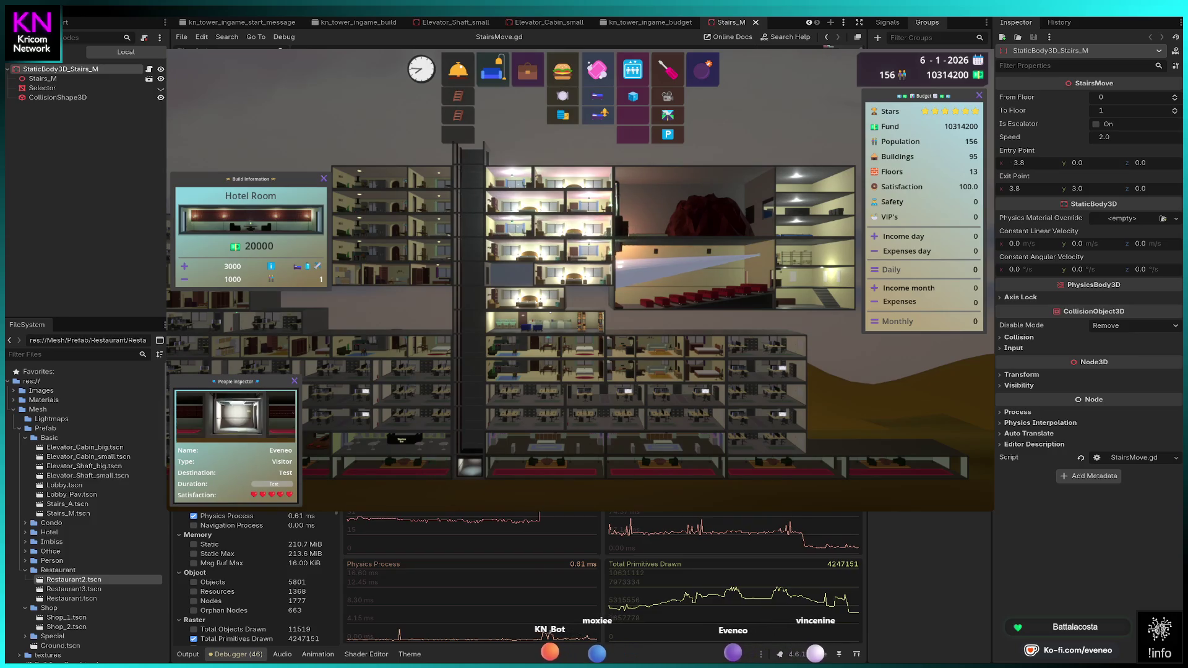
left_click(511, 274)
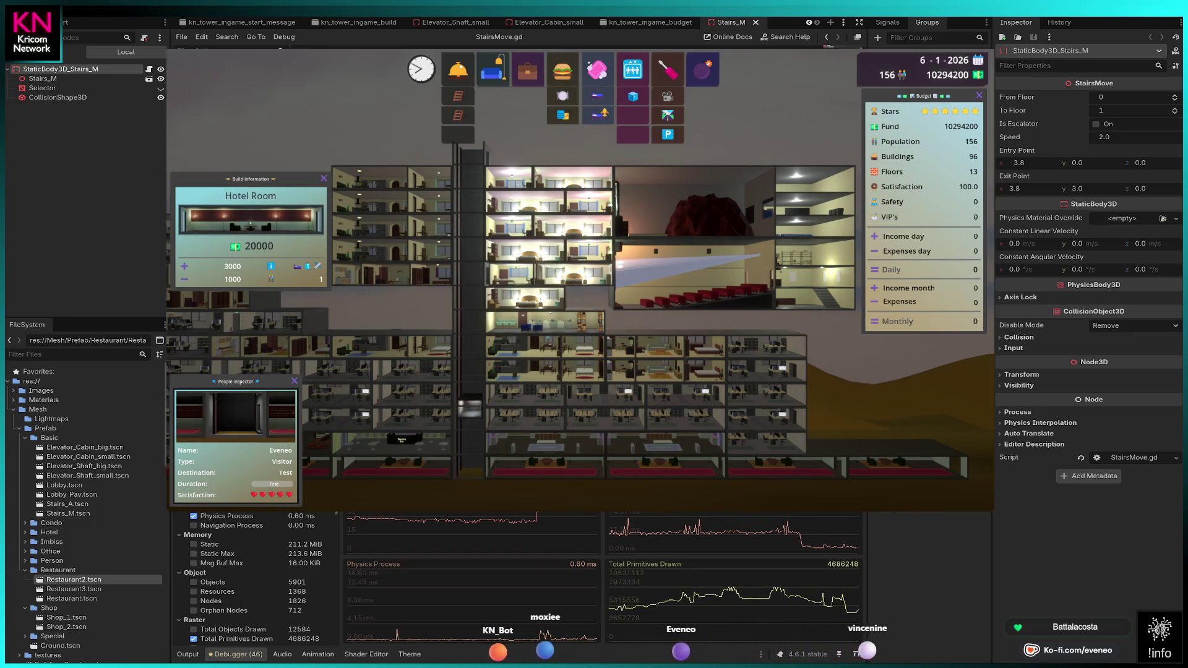
left_click(594, 297)
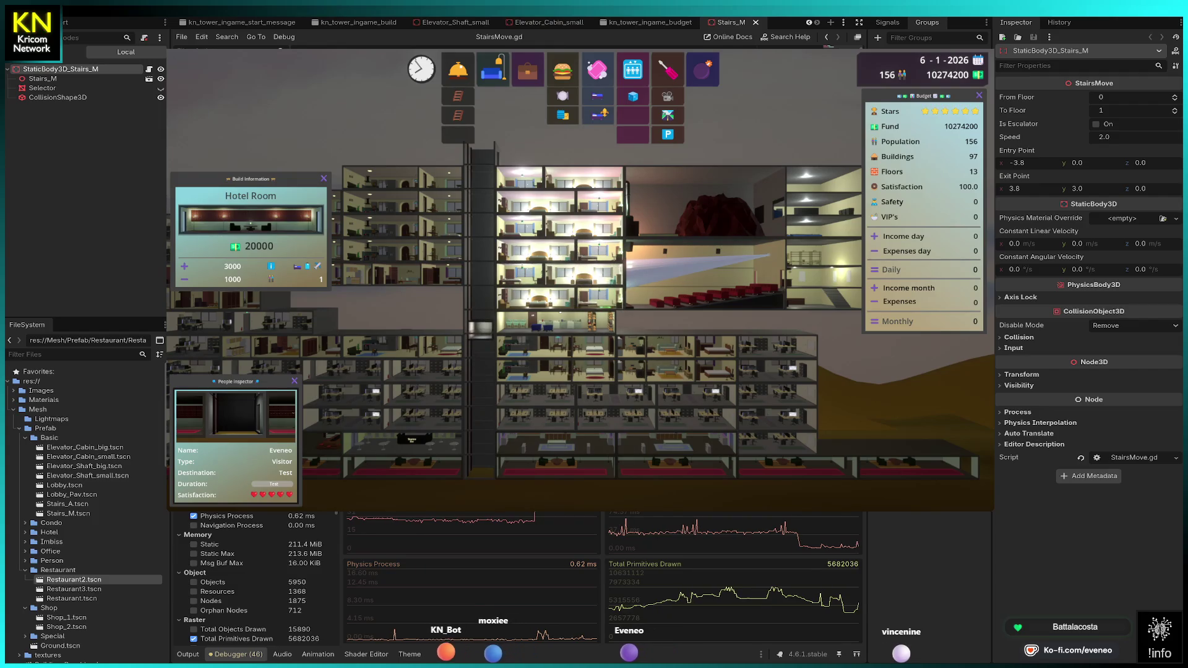
left_click(600, 275)
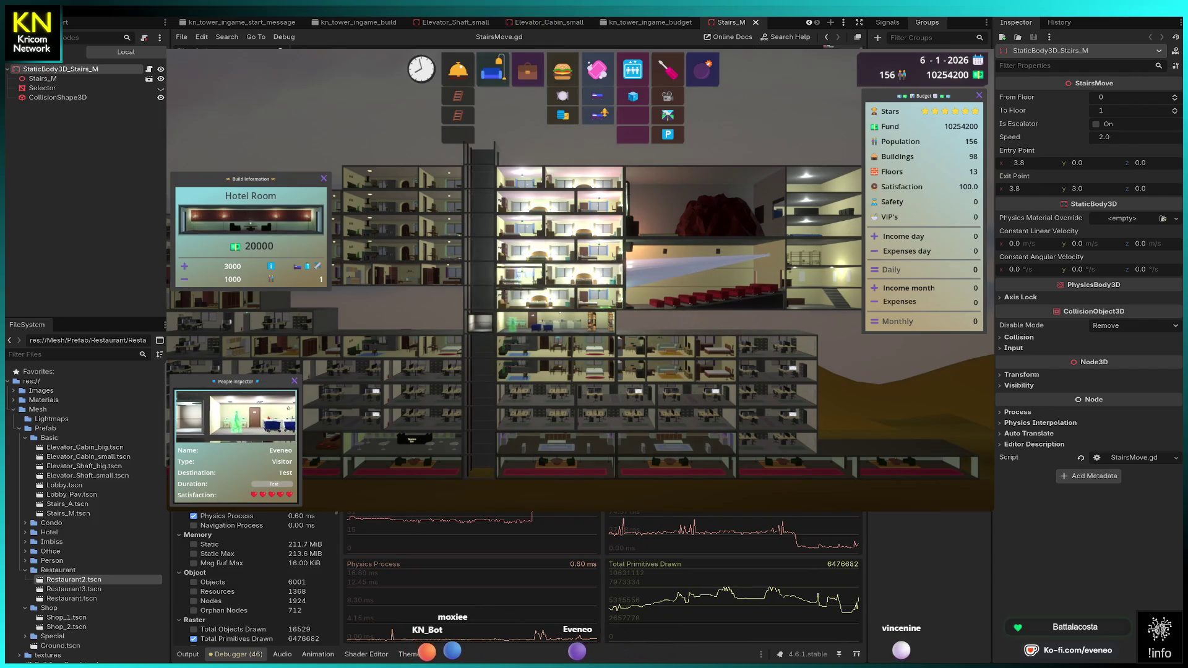
key("Escape")
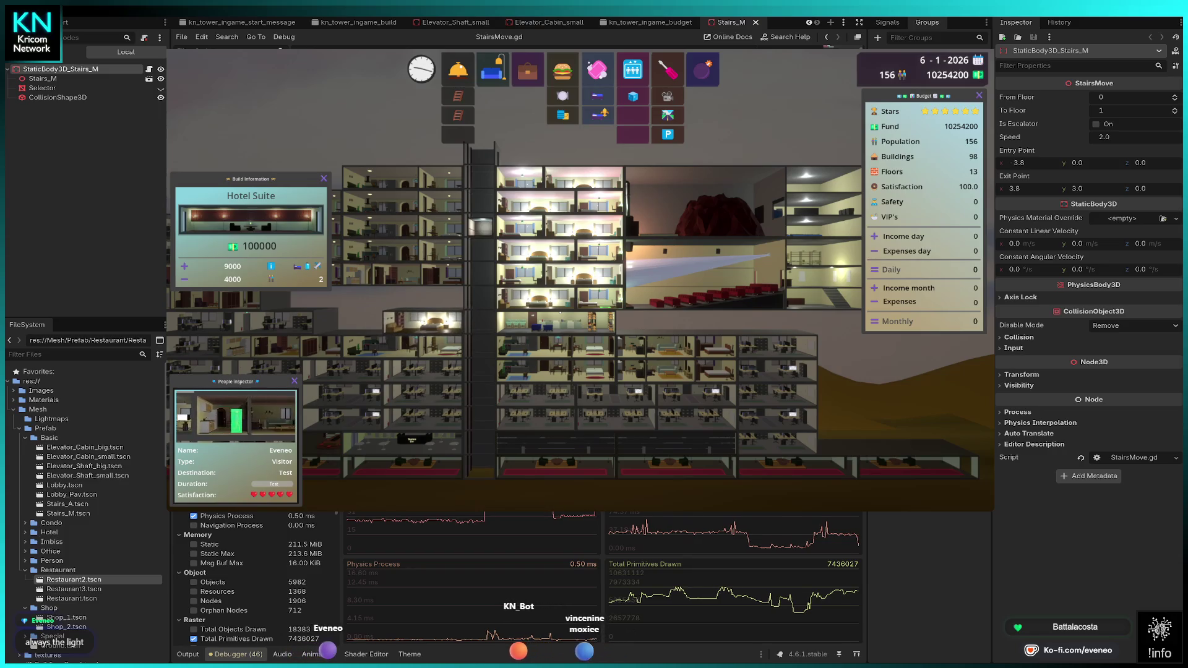
Step: Cancel the Hotel Suite, place two Hotel Rooms side by side, and exit build mode
key("Escape")
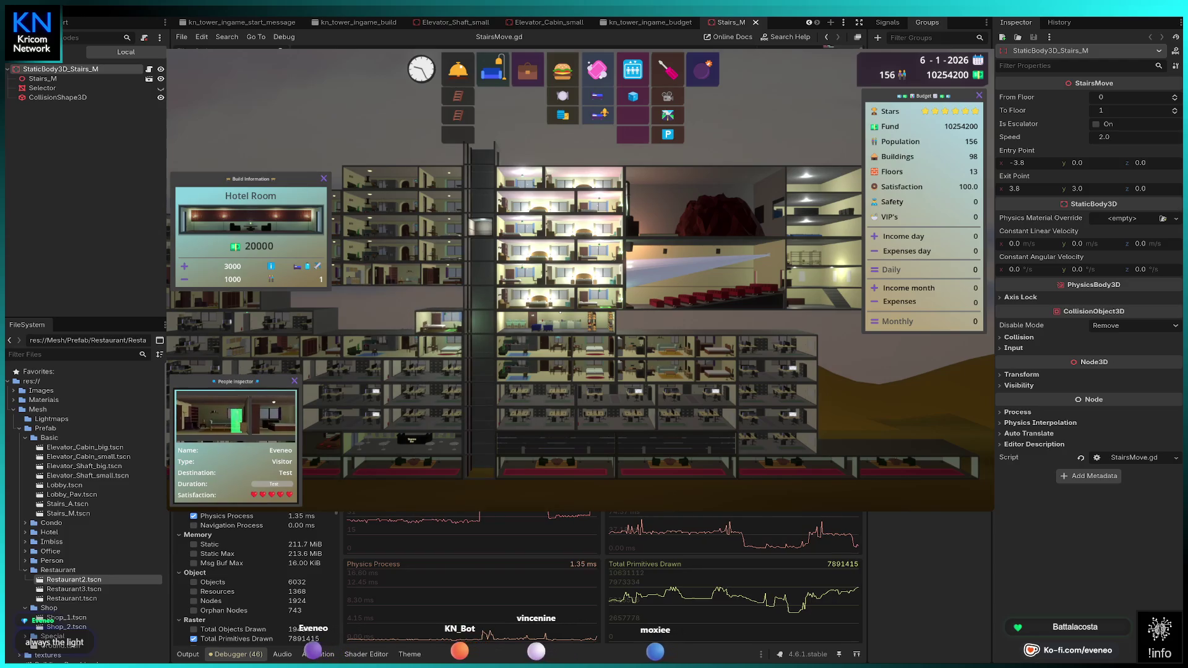
left_click(438, 323)
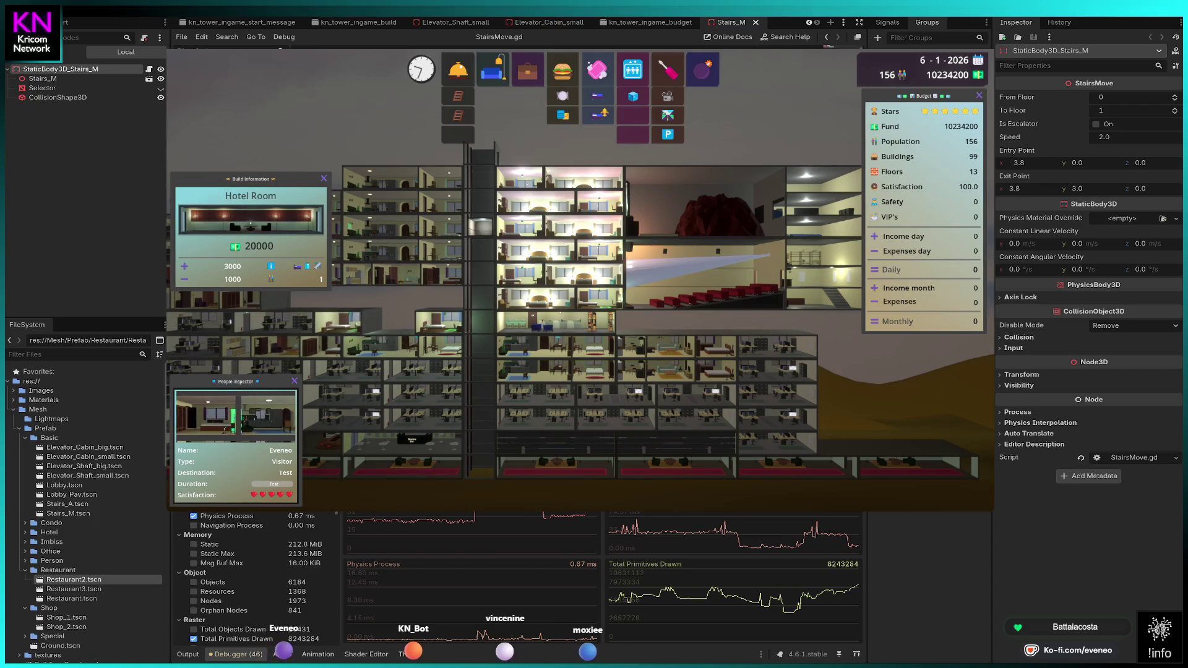
left_click(339, 323)
right_click(421, 324)
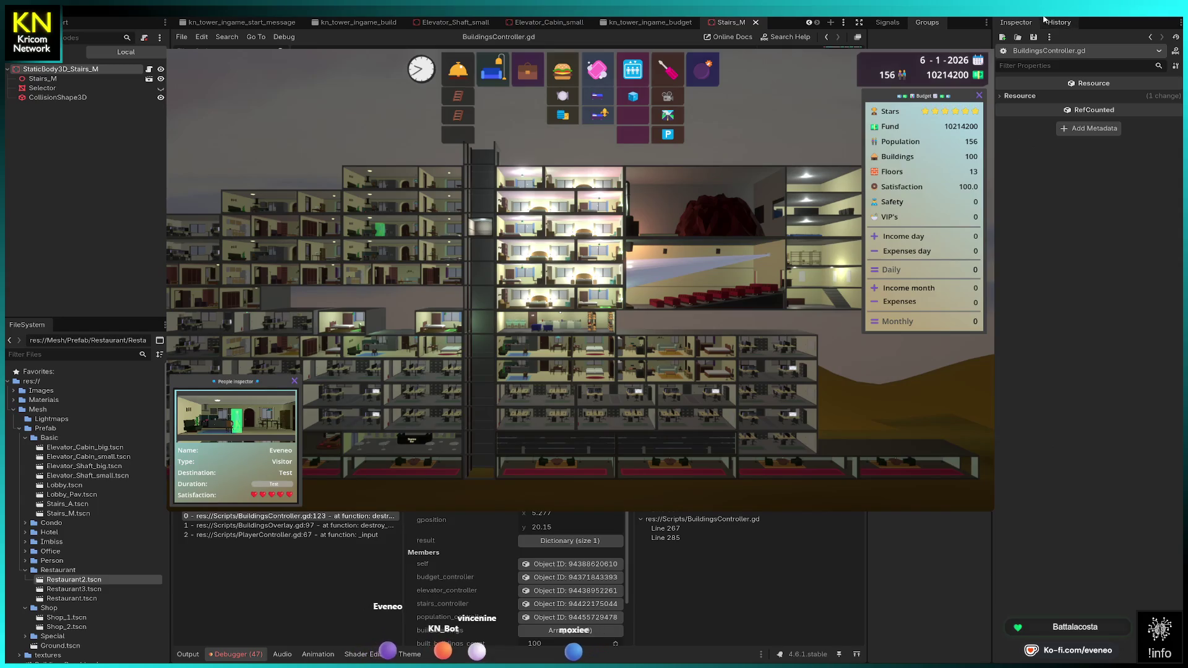
Step: Continue the game from the breakpoint with F12 and pan the view left
key("F12")
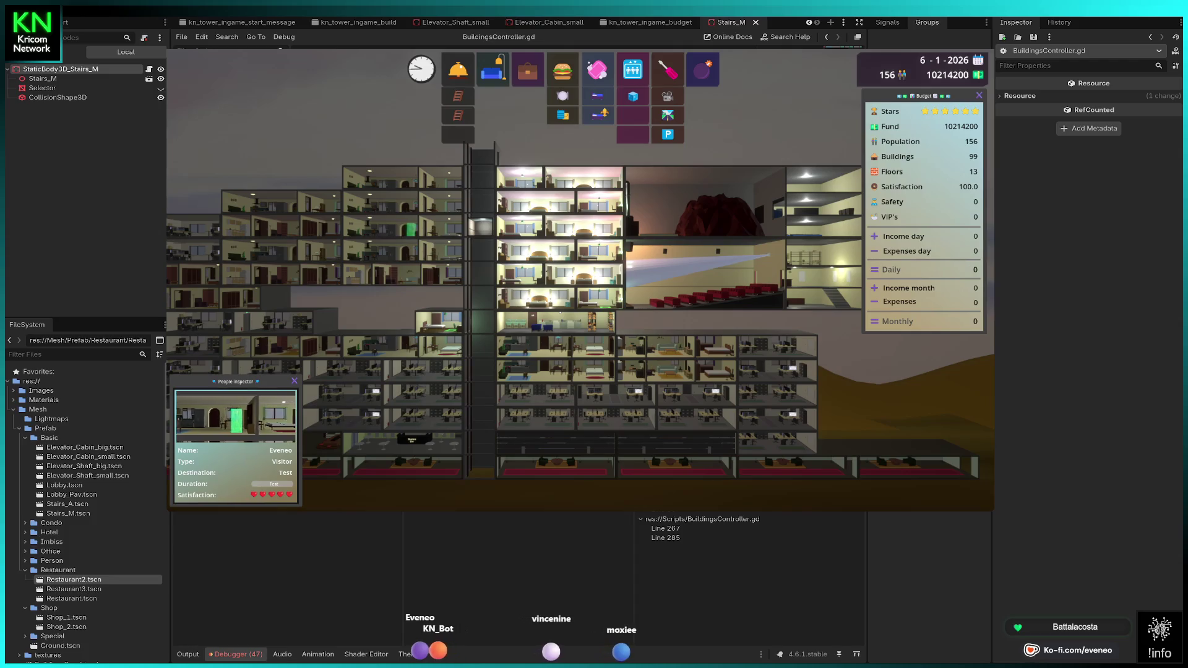
key("Left")
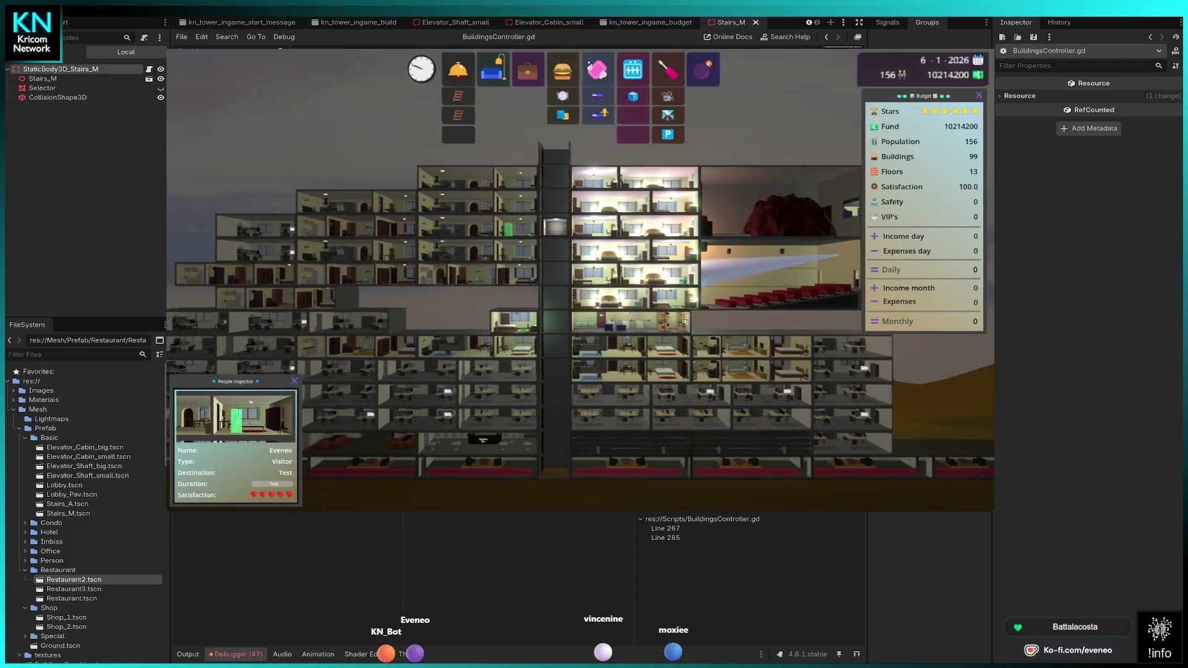
Step: Place two Hotel Rooms on the middle floors with the h hotkey, then stop placing
key("h")
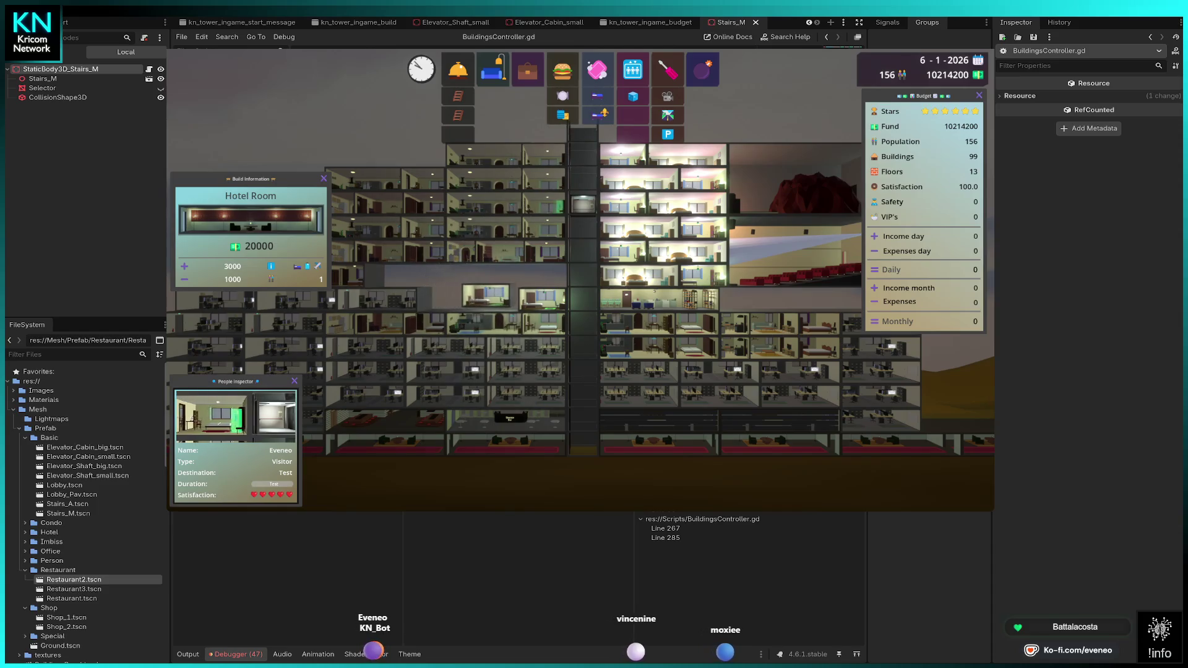
left_click(494, 299)
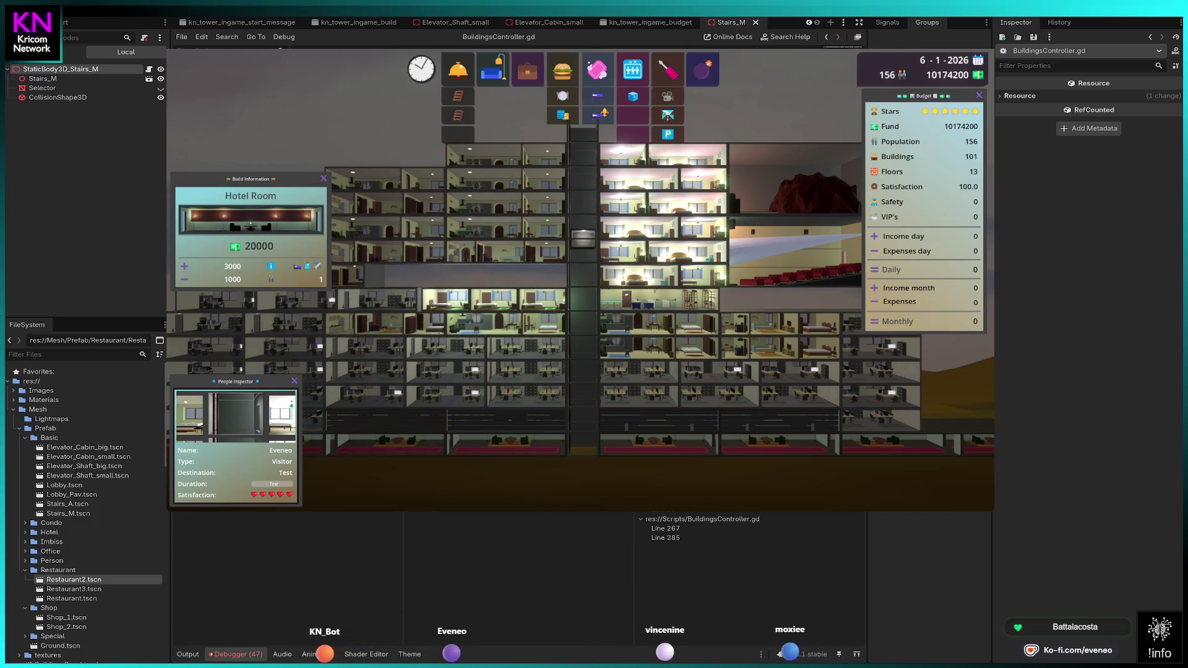
left_click(461, 260)
key("Escape")
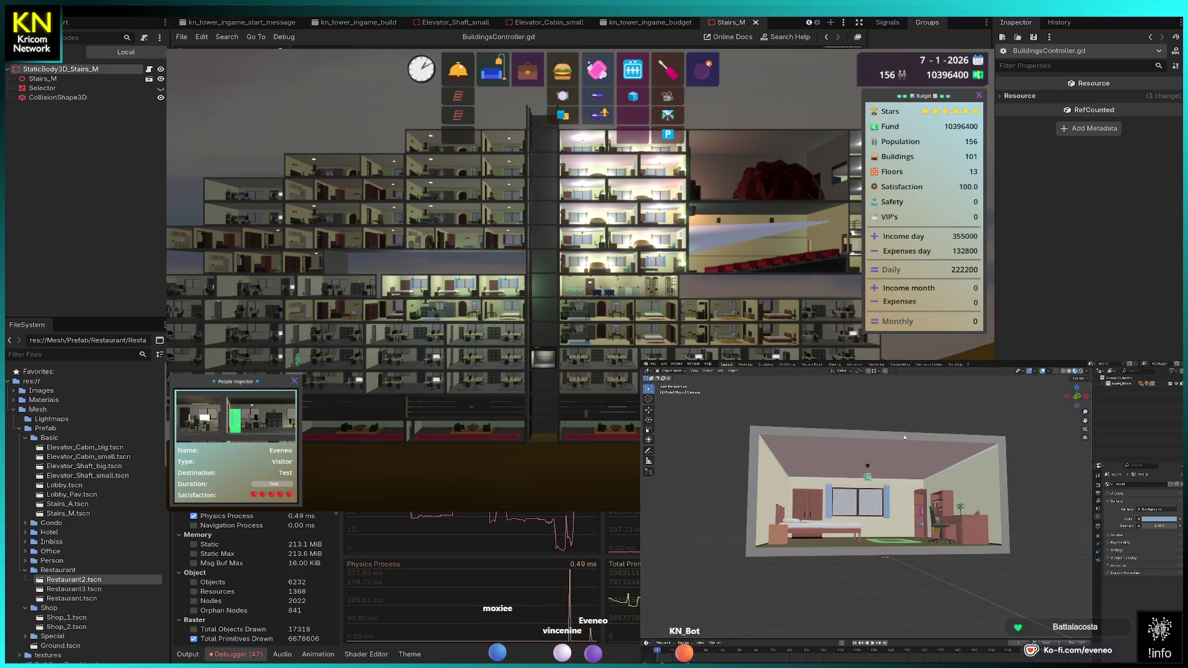
Step: Orbit and zoom around the bedroom and expand the Event_Room collection in the Outliner
left_click_drag(1047, 477, 1034, 486)
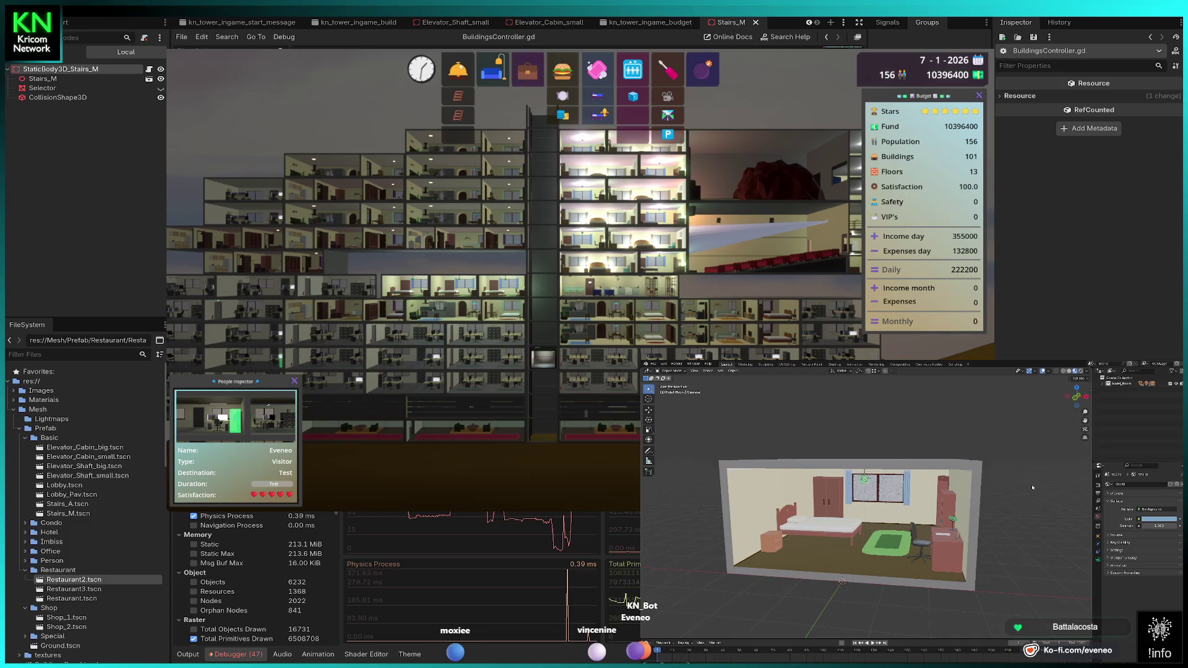
scroll(1032, 487, "down", 3)
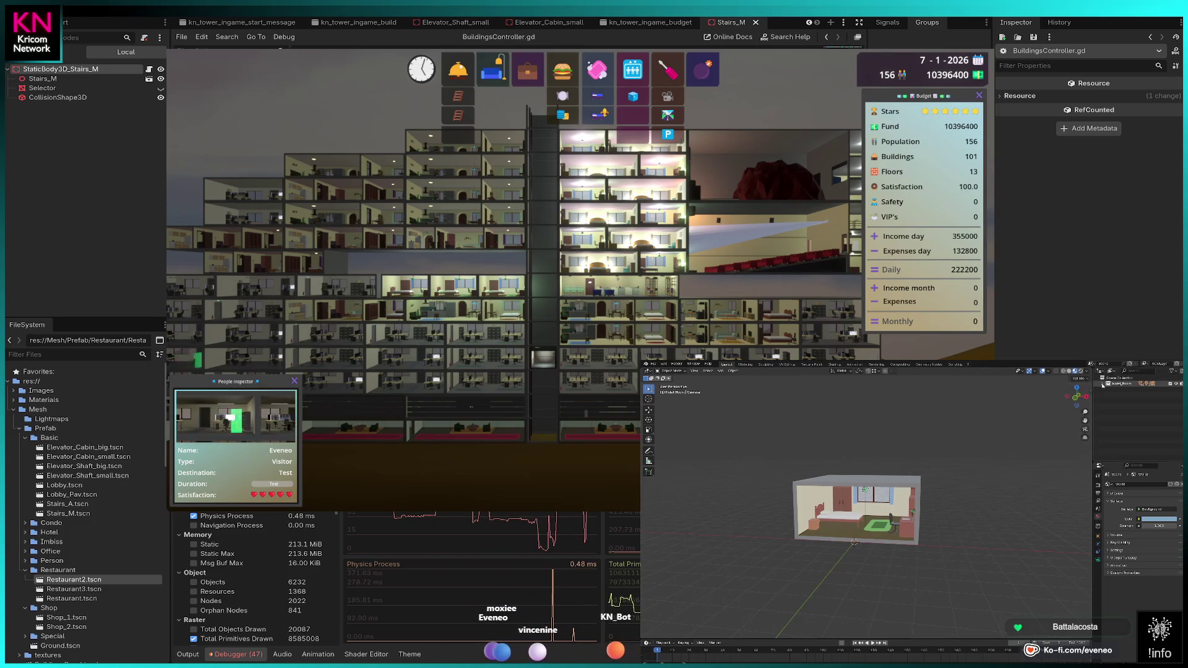
left_click(1105, 384)
left_click_drag(1077, 396, 957, 557)
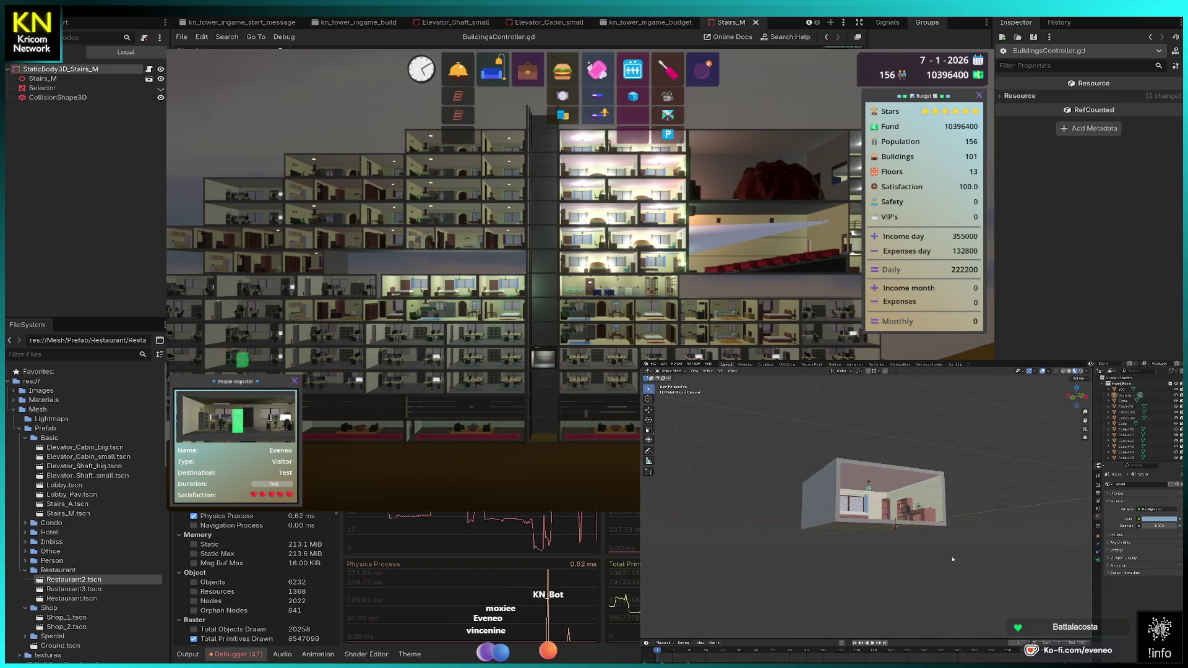
scroll(921, 494, "up", 2)
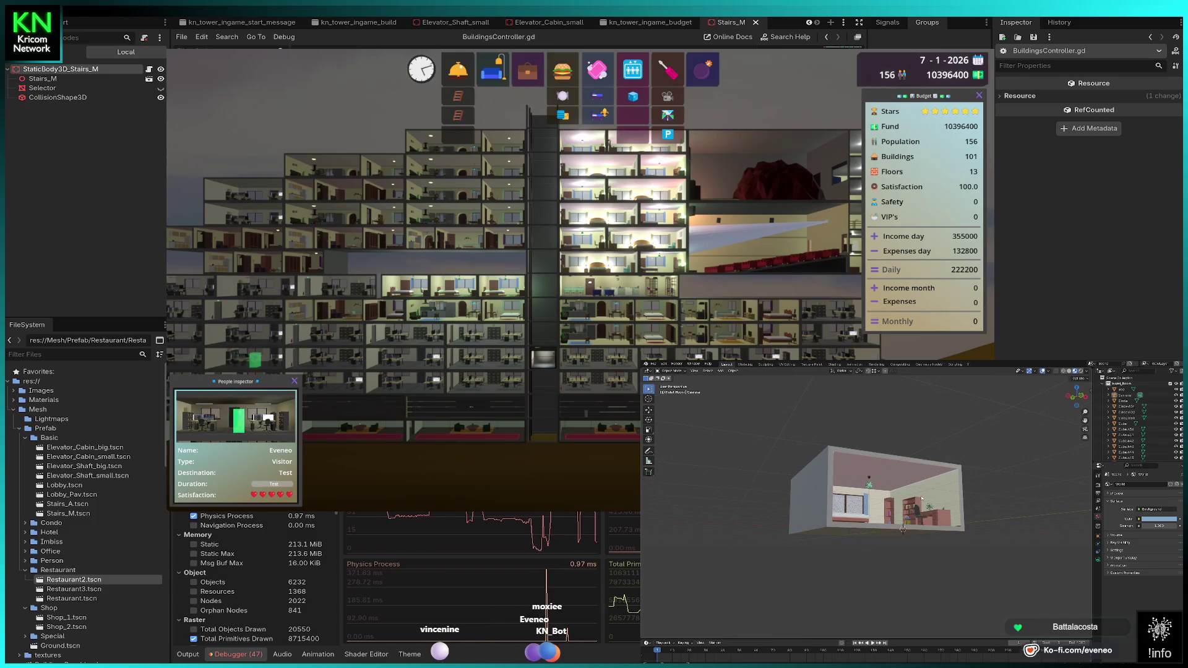
scroll(921, 497, "up", 2)
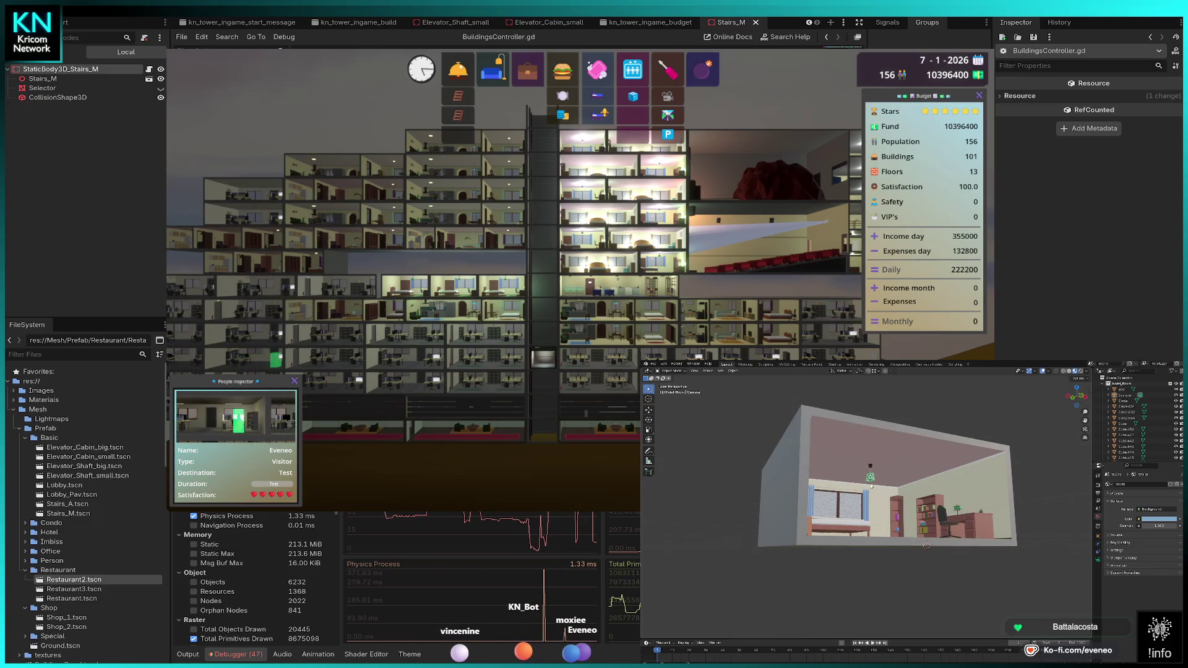
Step: Move the potted plant from the bookshelf to beside the desk chair
left_click(956, 512)
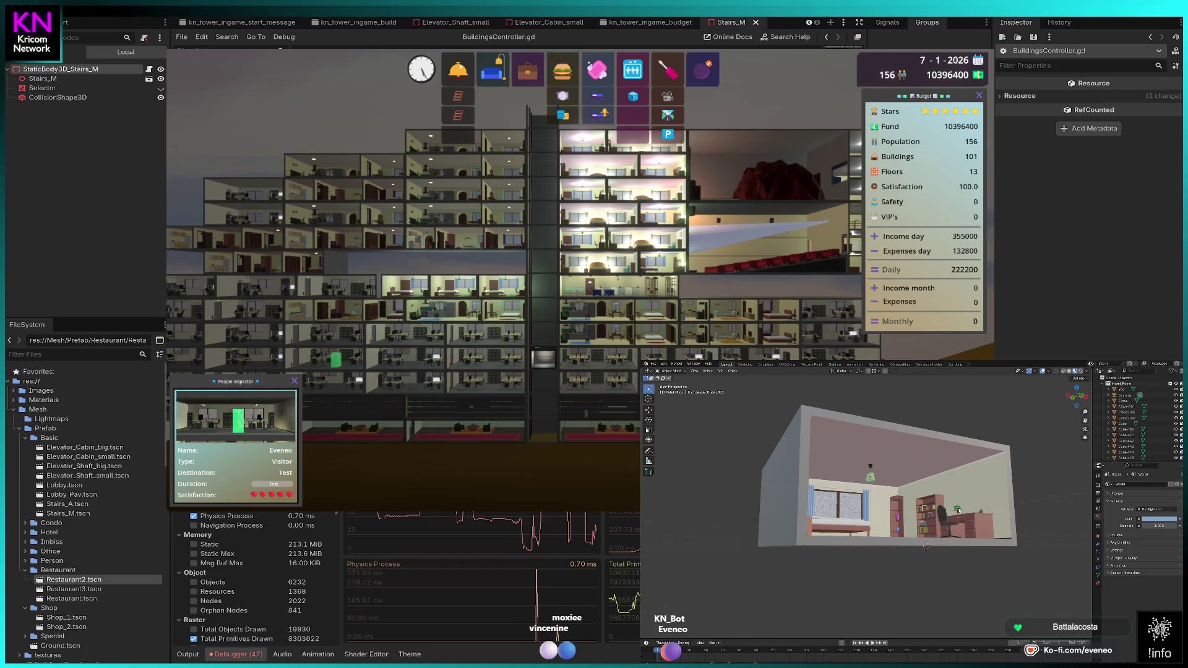
scroll(958, 512, "up", 5)
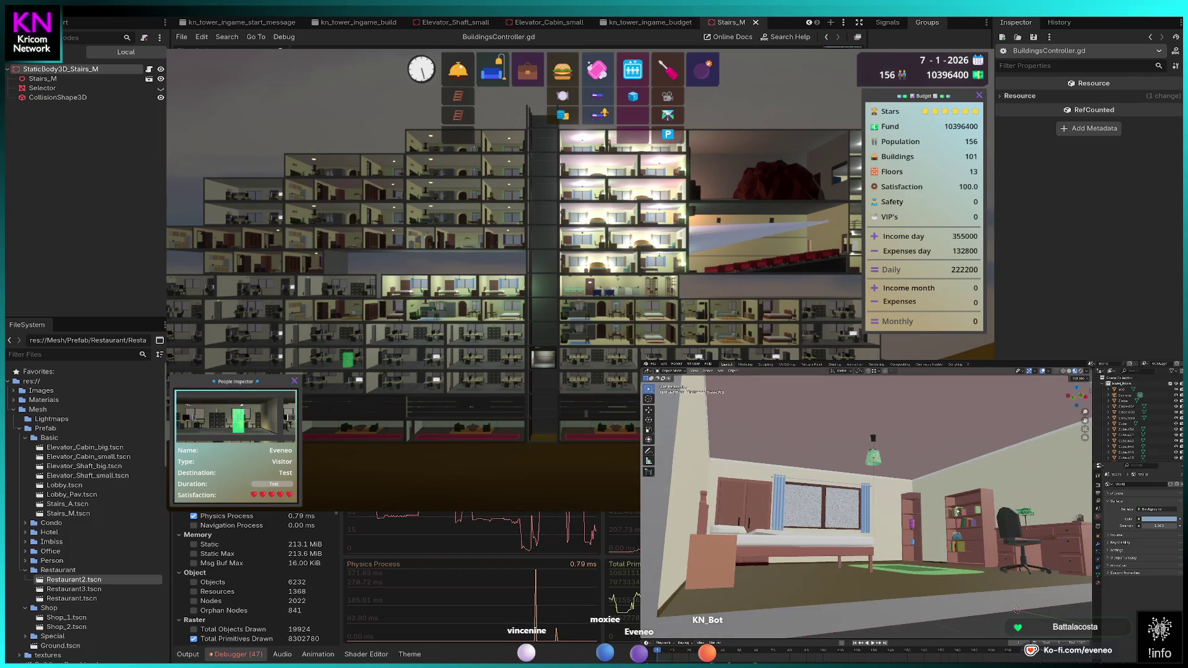
key("g")
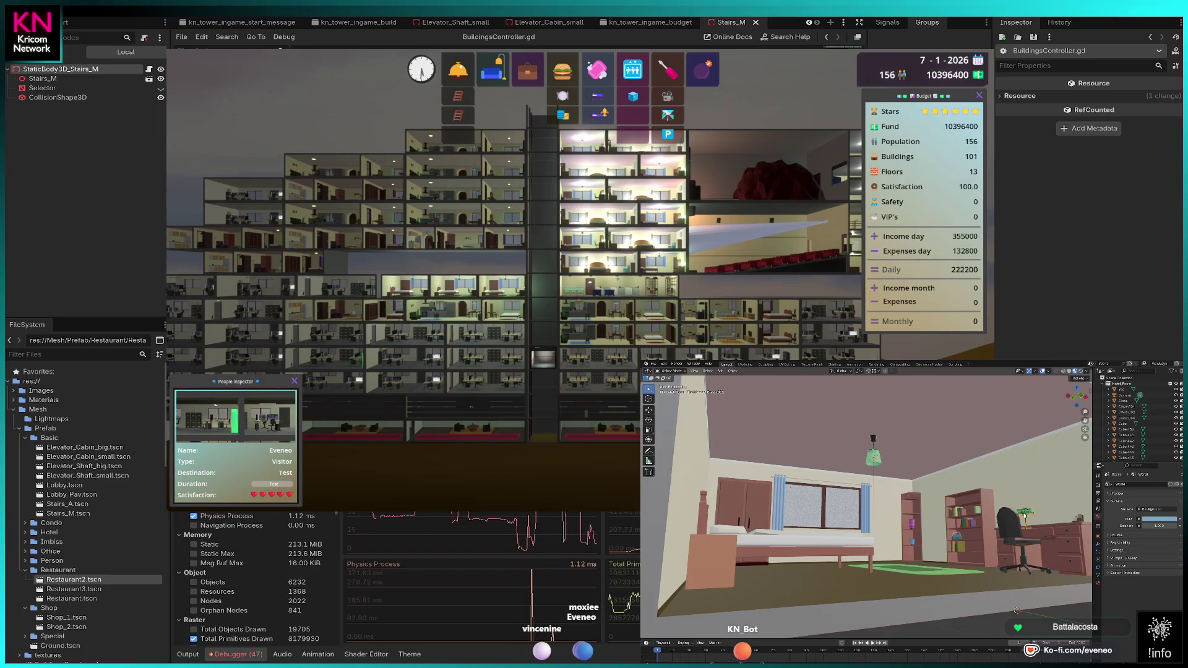
left_click(1025, 515)
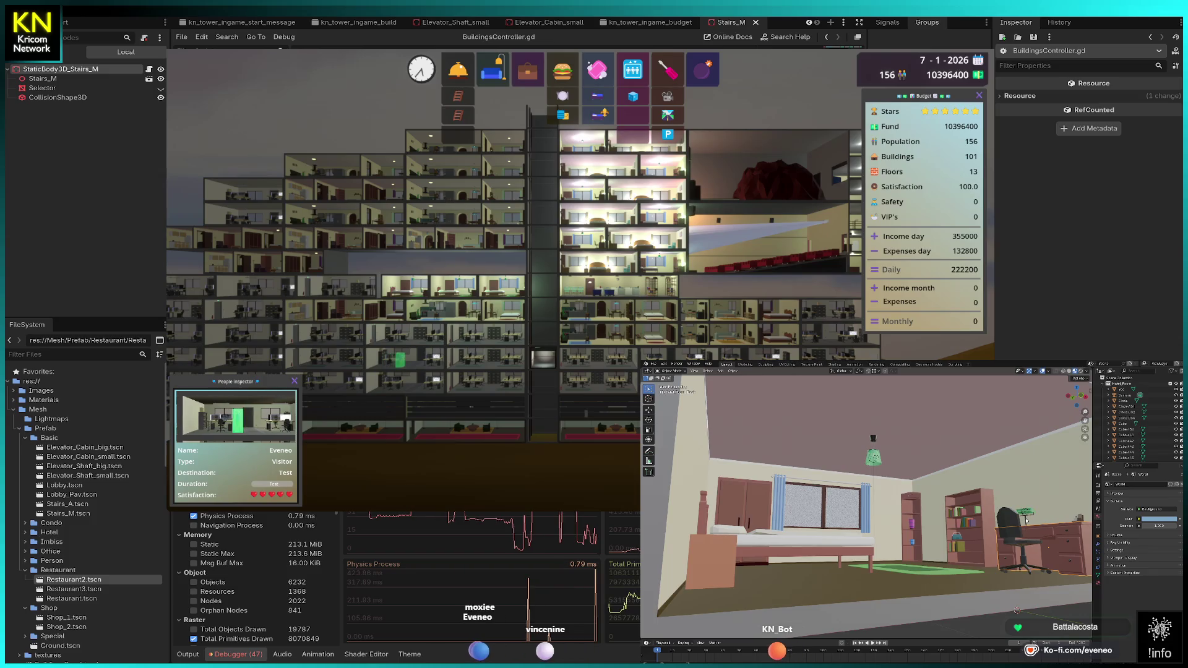
Step: Select and hide the plant, dismiss the delete prompt, and unhide all objects with Alt+H
left_click(1026, 520)
key("Delete")
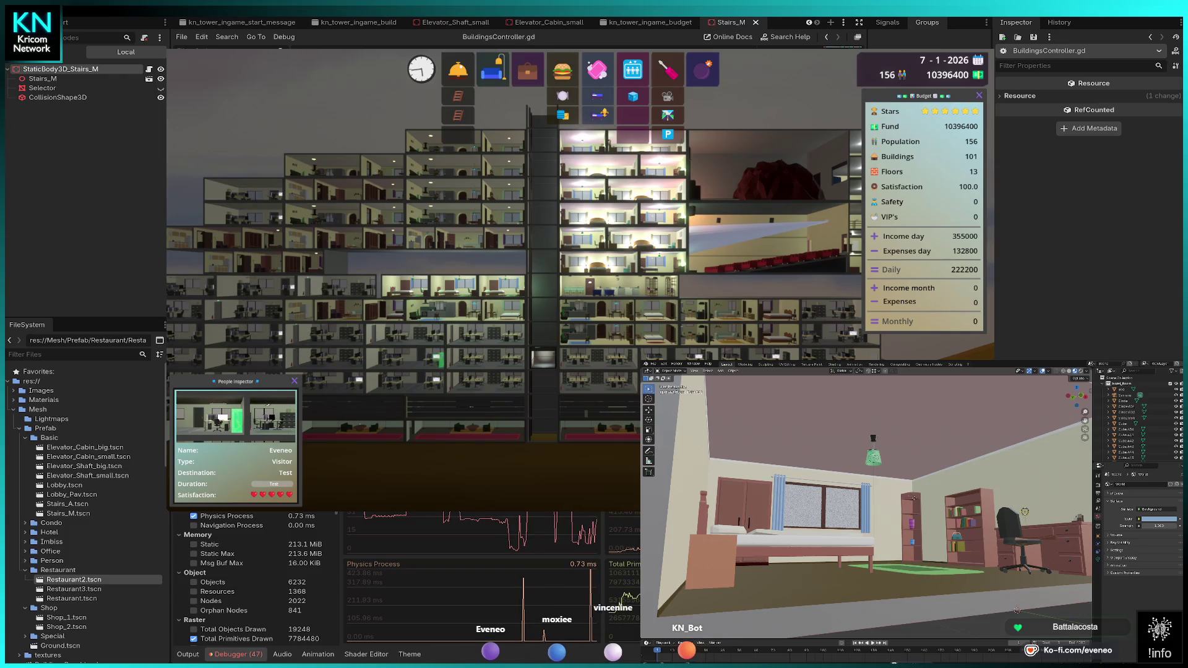
key("x")
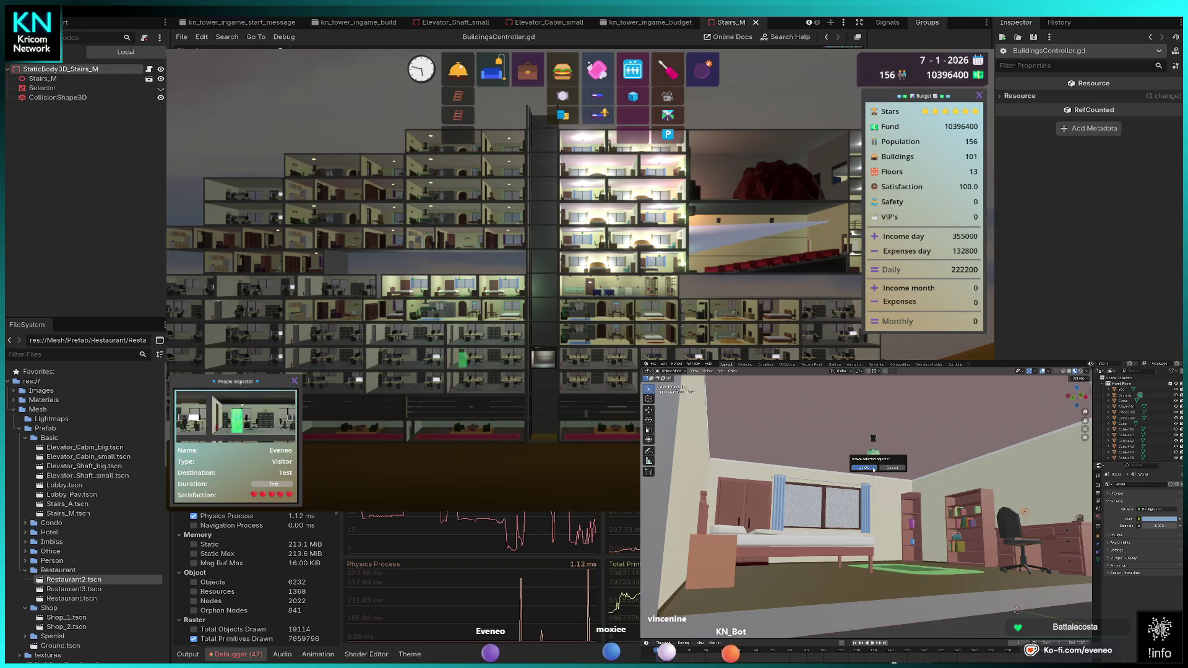
left_click(873, 469)
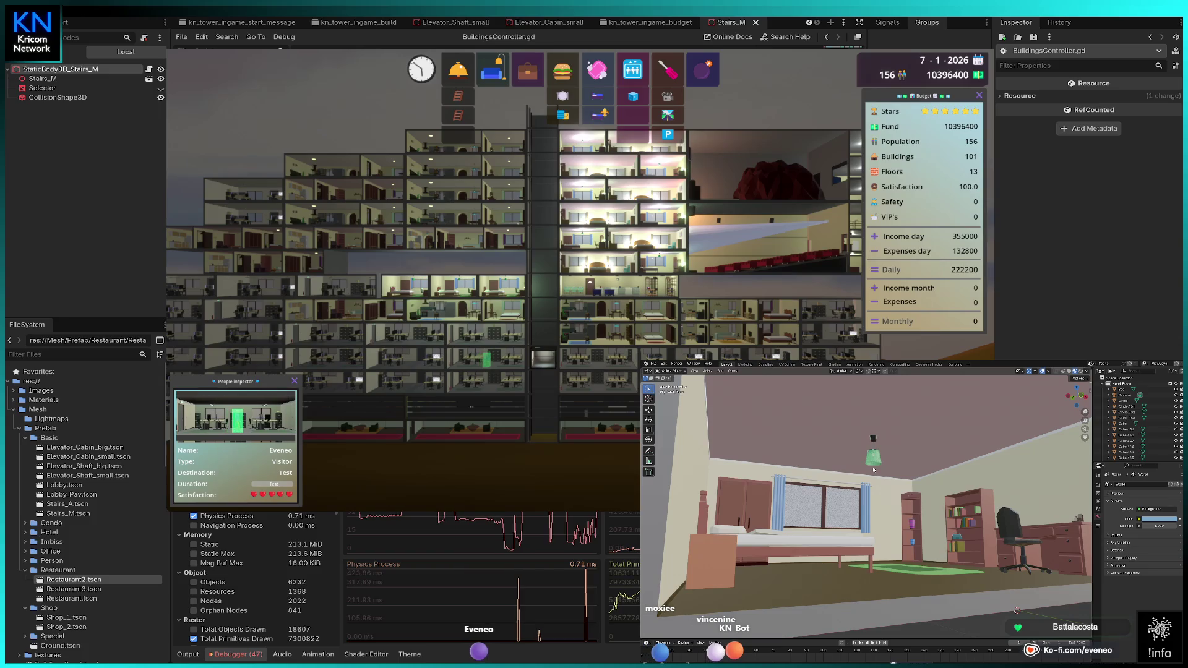
key("alt+h")
scroll(939, 516, "down", 5)
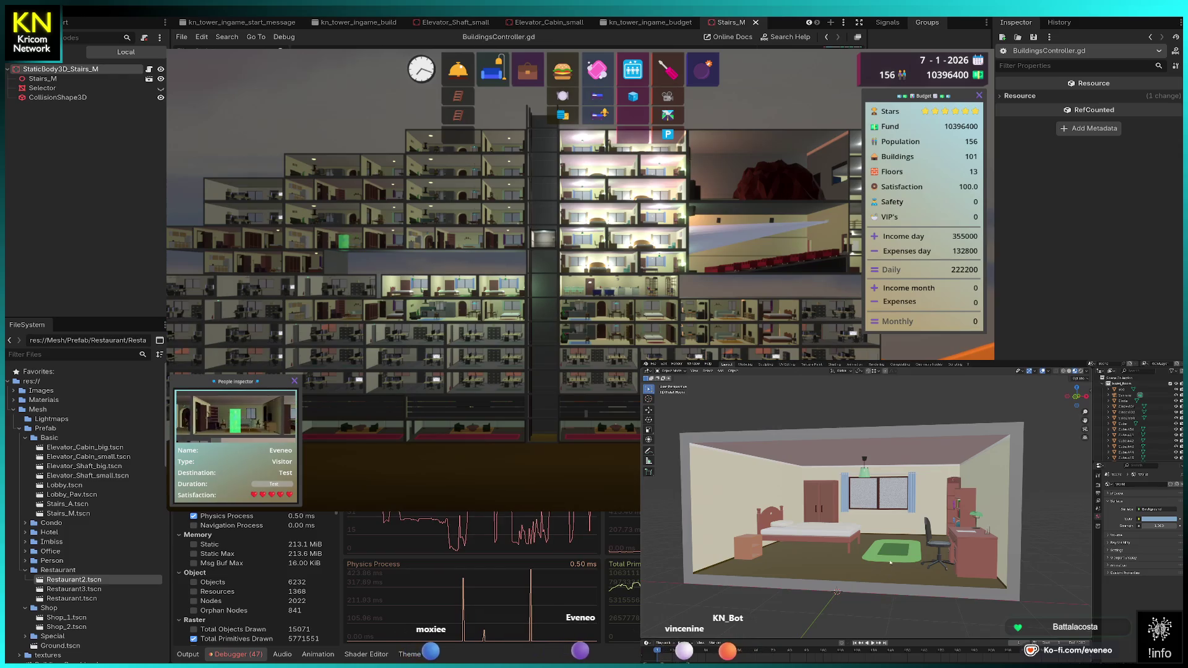
Step: Purge unused data from the file via File > Clean Up > Purge Unused Data
left_click_drag(888, 598, 897, 573)
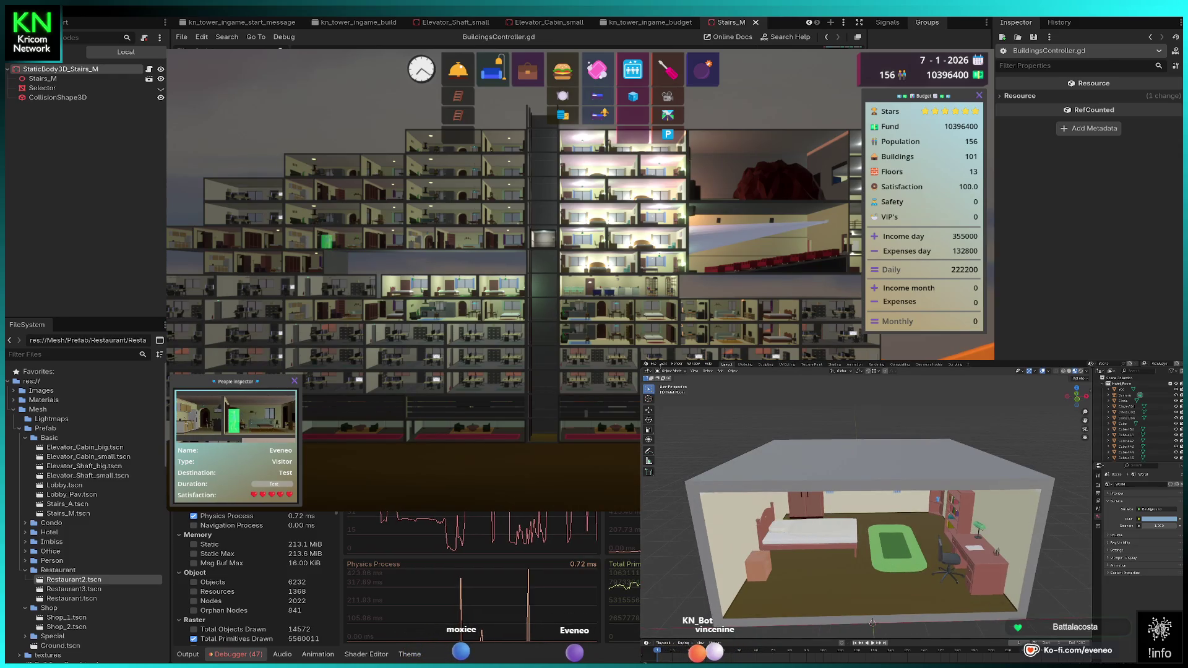
left_click(653, 364)
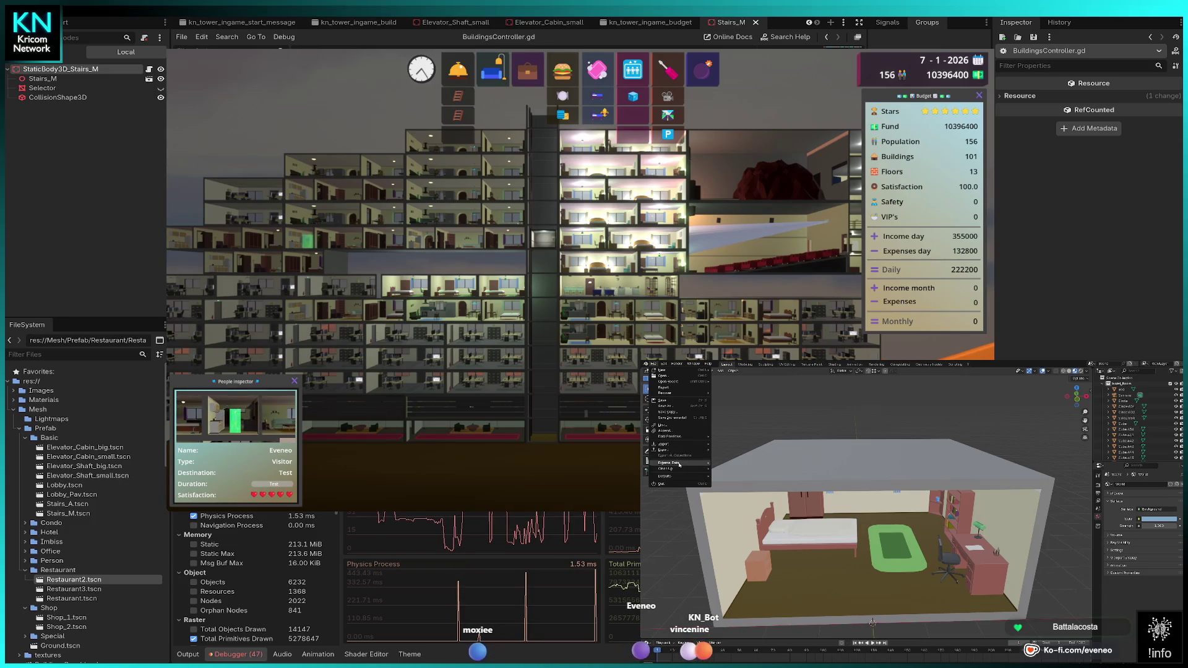
mouse_move(678, 471)
left_click(736, 468)
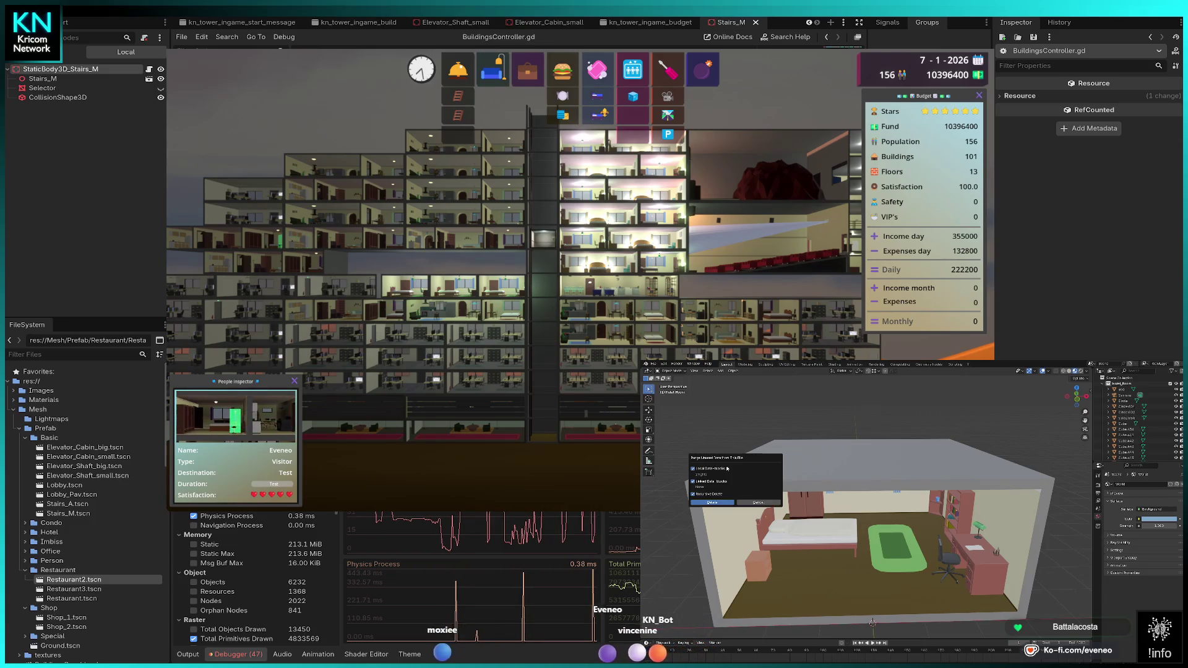
left_click(719, 504)
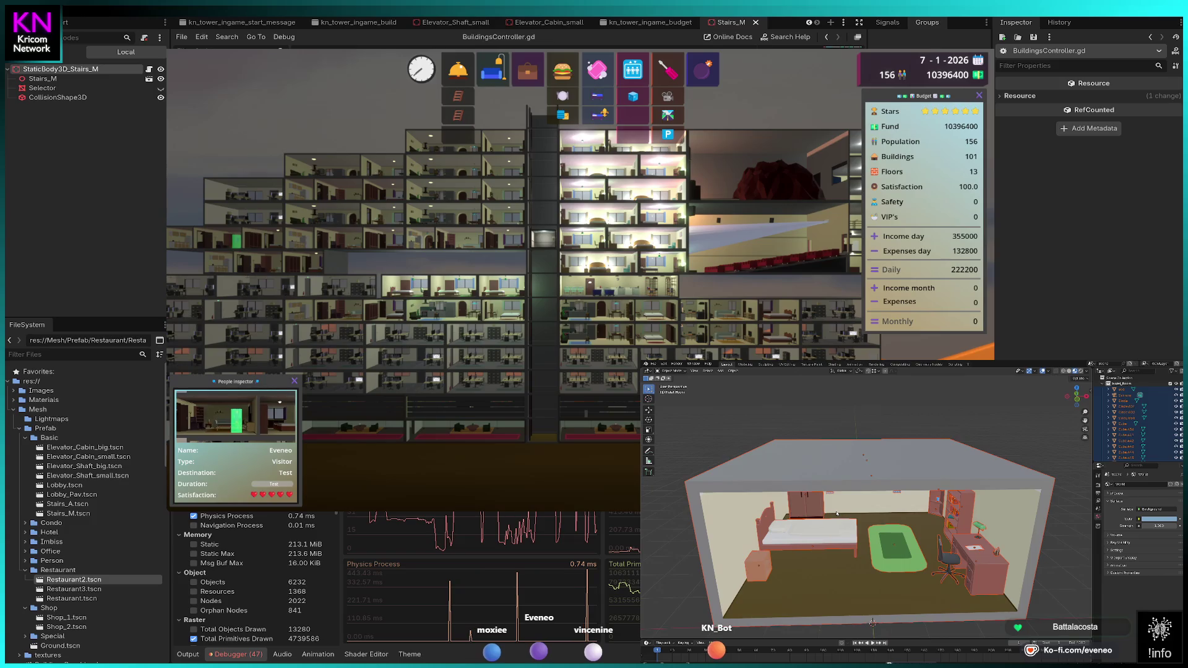
Step: Select all room objects with the room shell active and bring up the Object context menu
key("a")
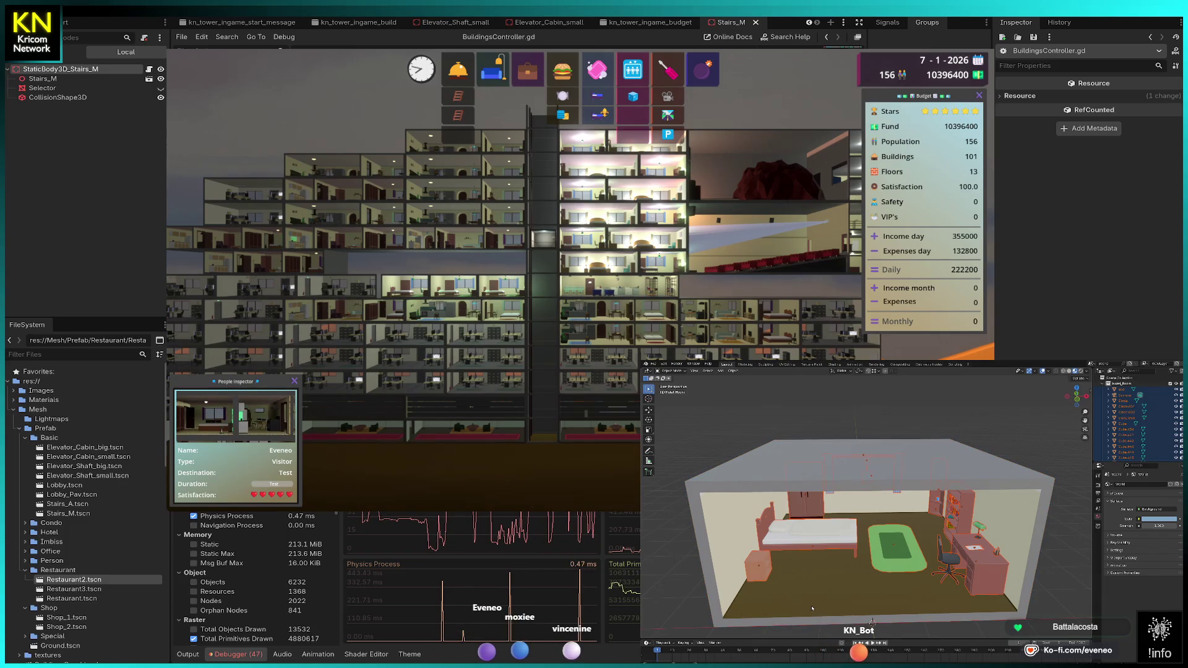
left_click(812, 608)
right_click(813, 601)
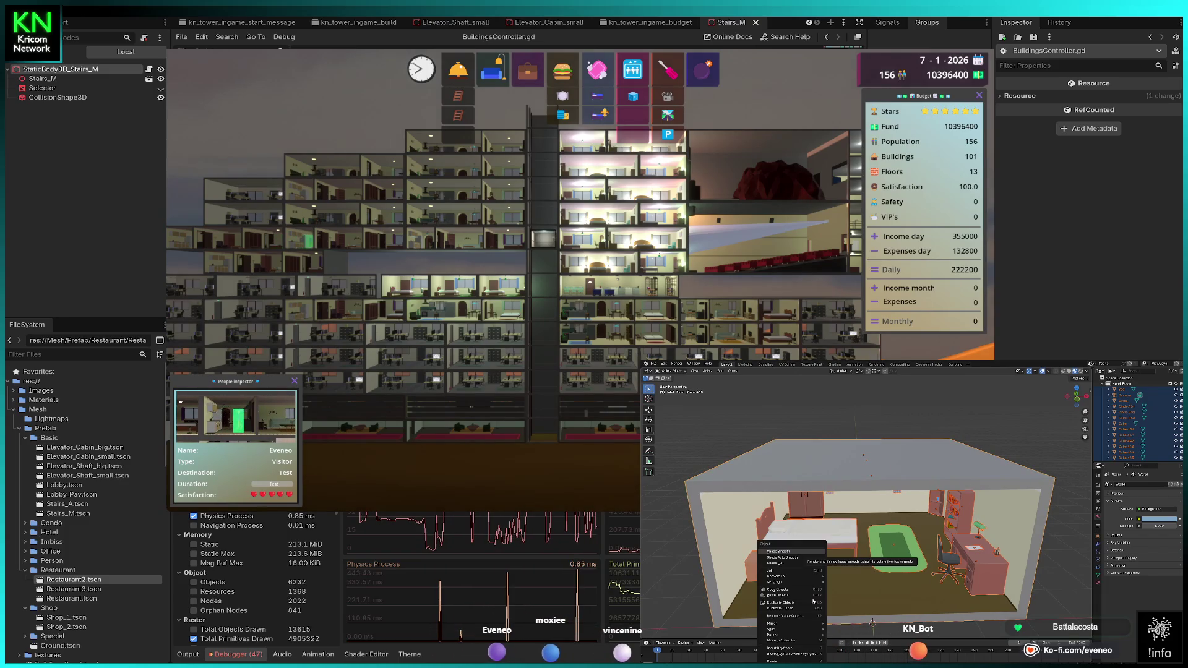
Step: Convert the selected room objects to meshes and enter Edit Mode
left_click(785, 572)
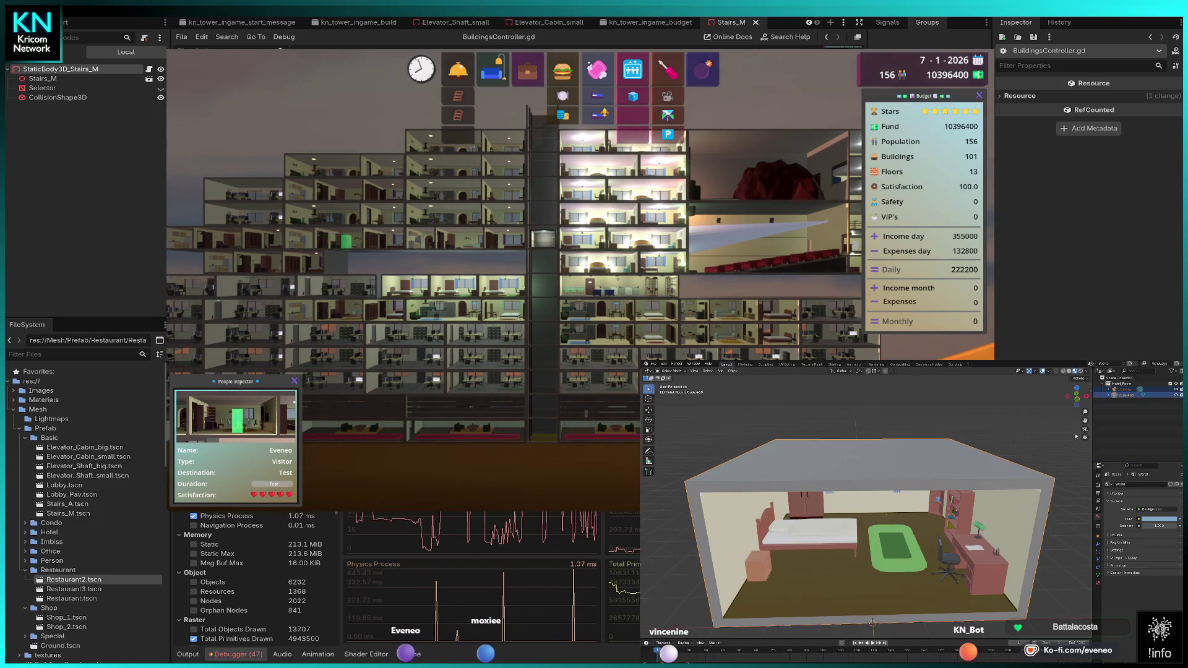
left_click(1120, 391)
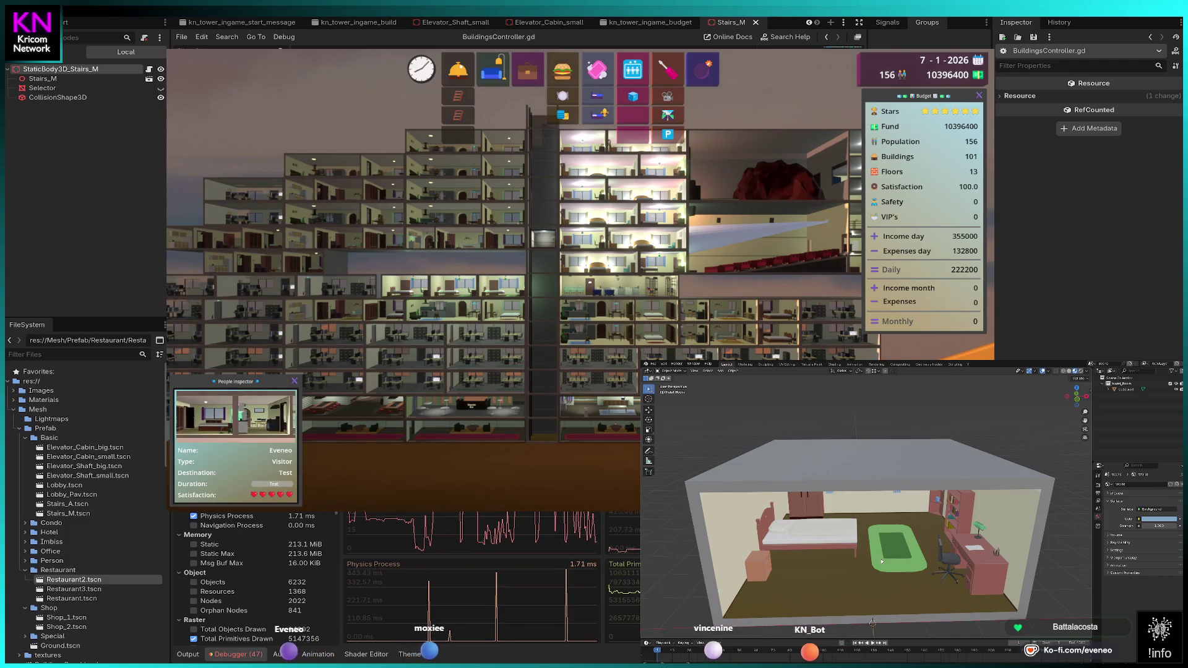
key("a")
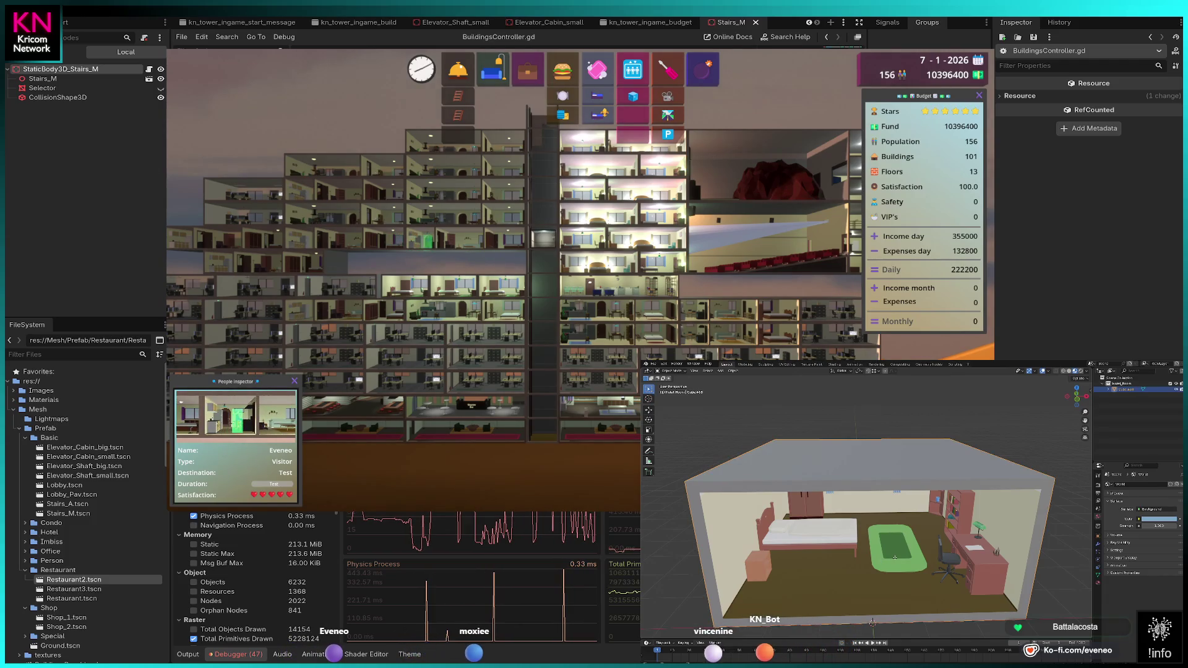
key("Tab")
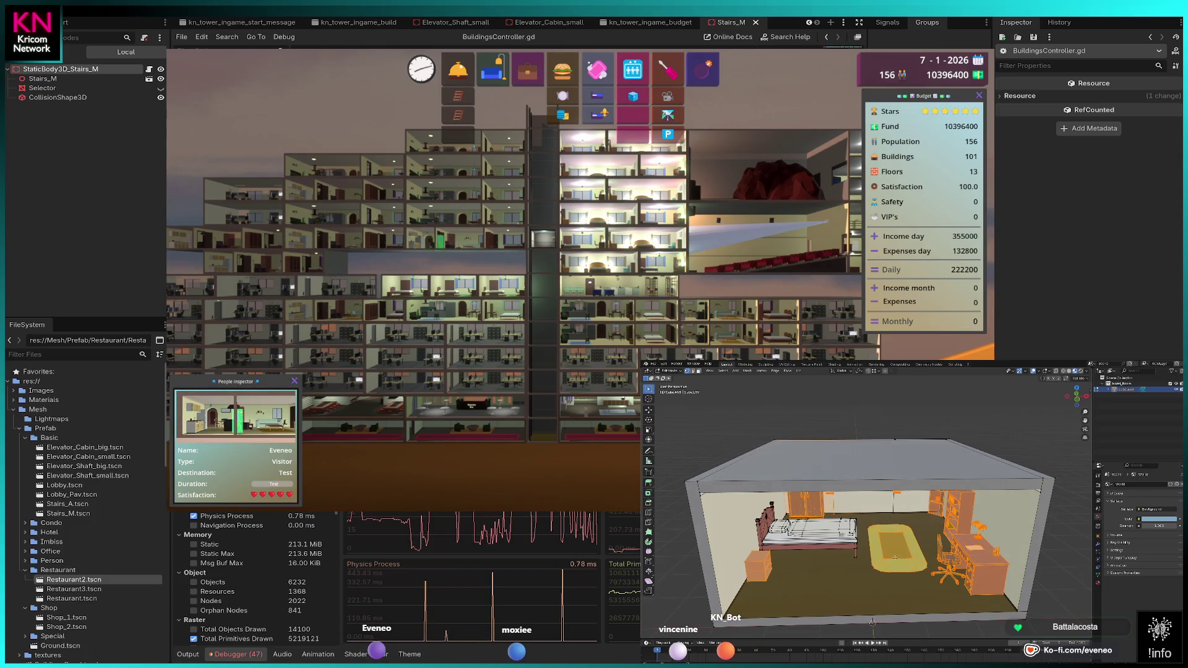
Step: Merge overlapping vertices by distance across the whole mesh and return to Object Mode
key("a")
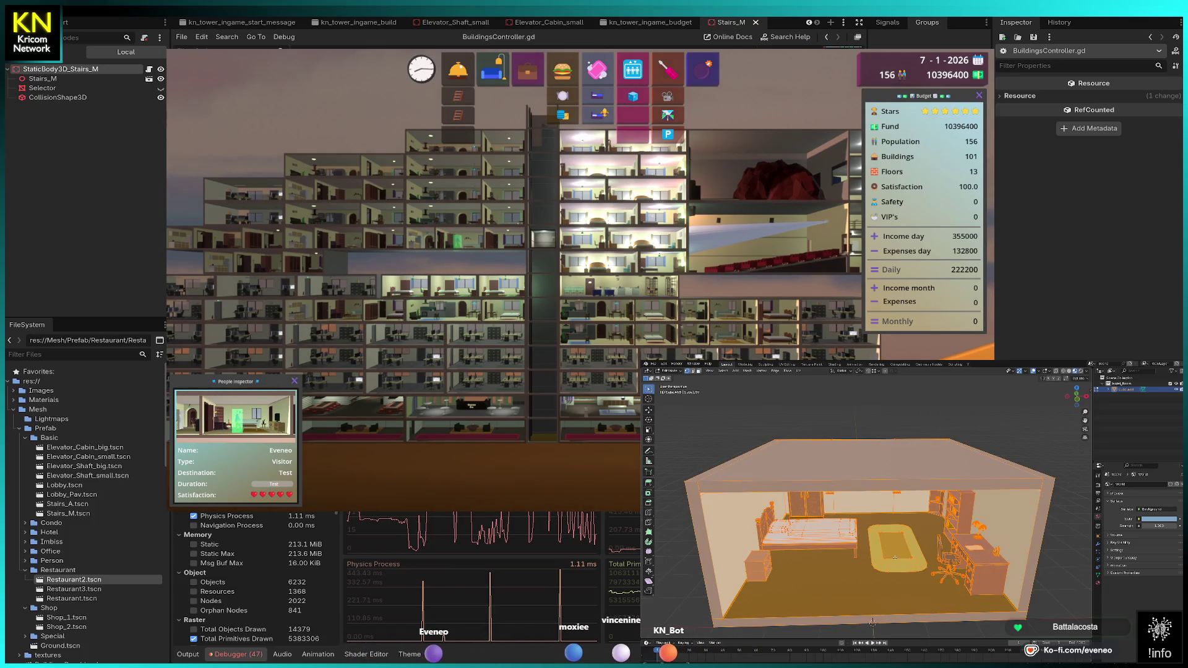
key("m")
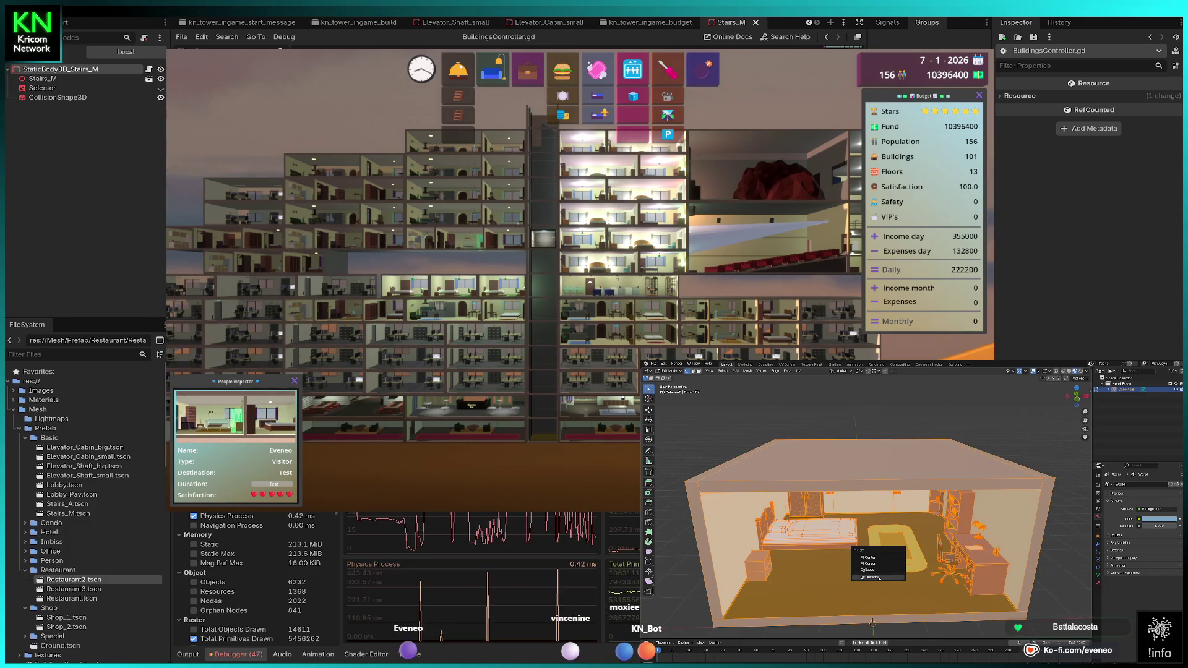
left_click(878, 576)
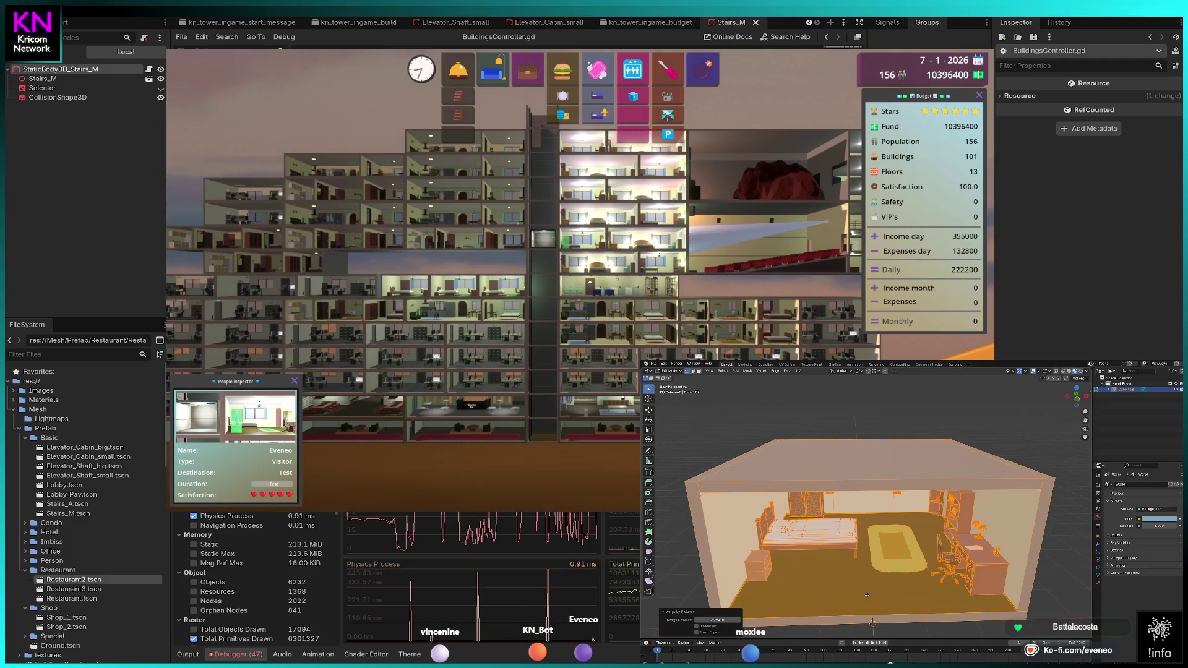
key("Tab")
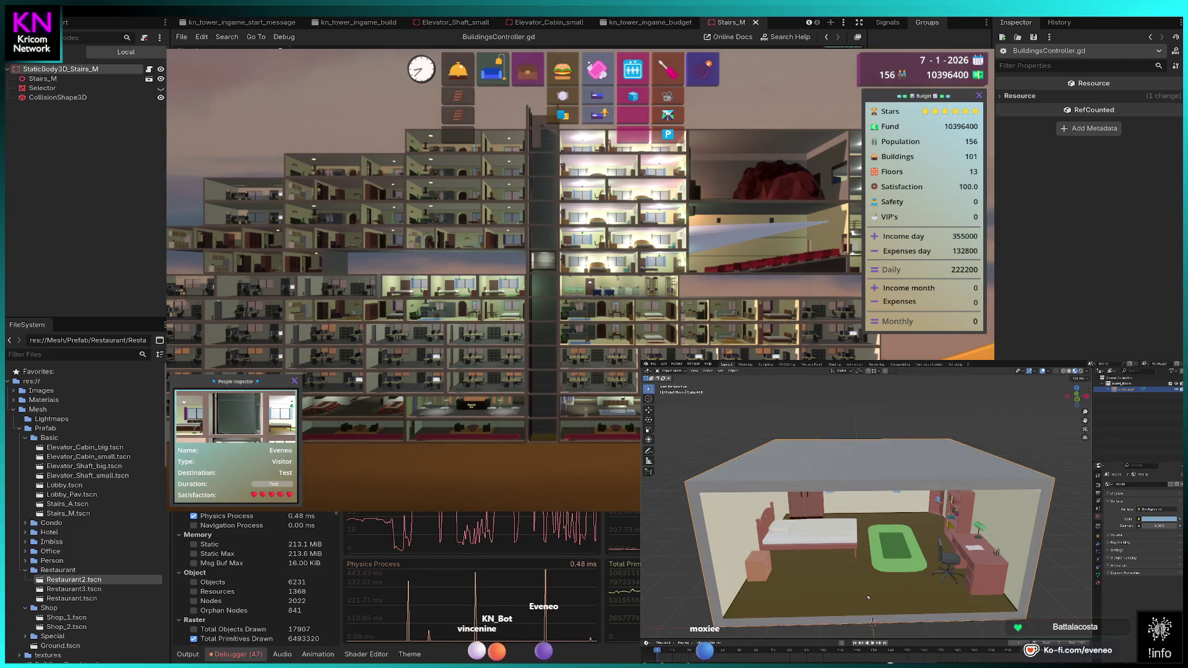
left_click_drag(868, 598, 794, 461)
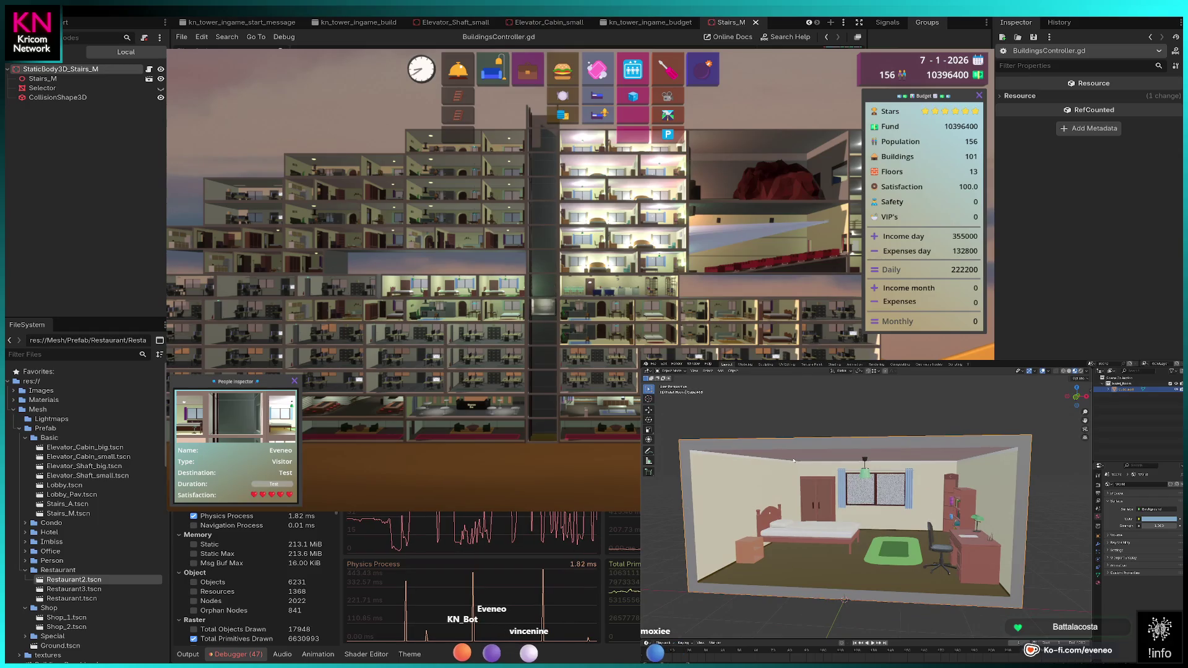
left_click(654, 364)
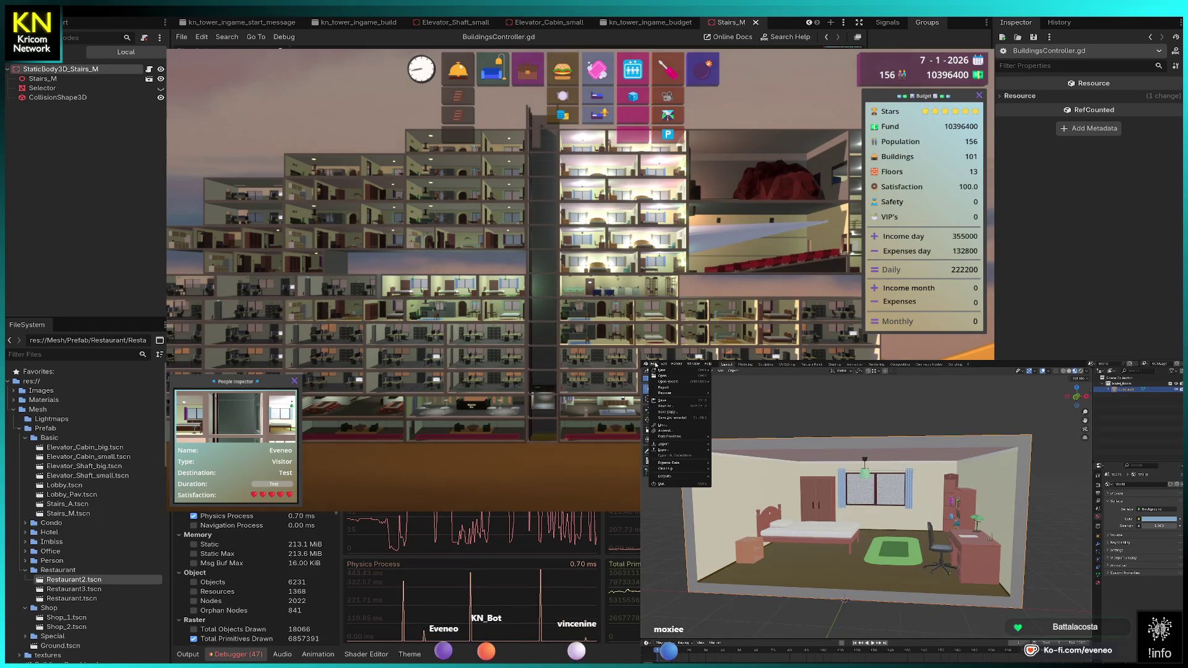
Step: Close the File menu and view the bedroom through the scene camera with Numpad 0
left_click(669, 408)
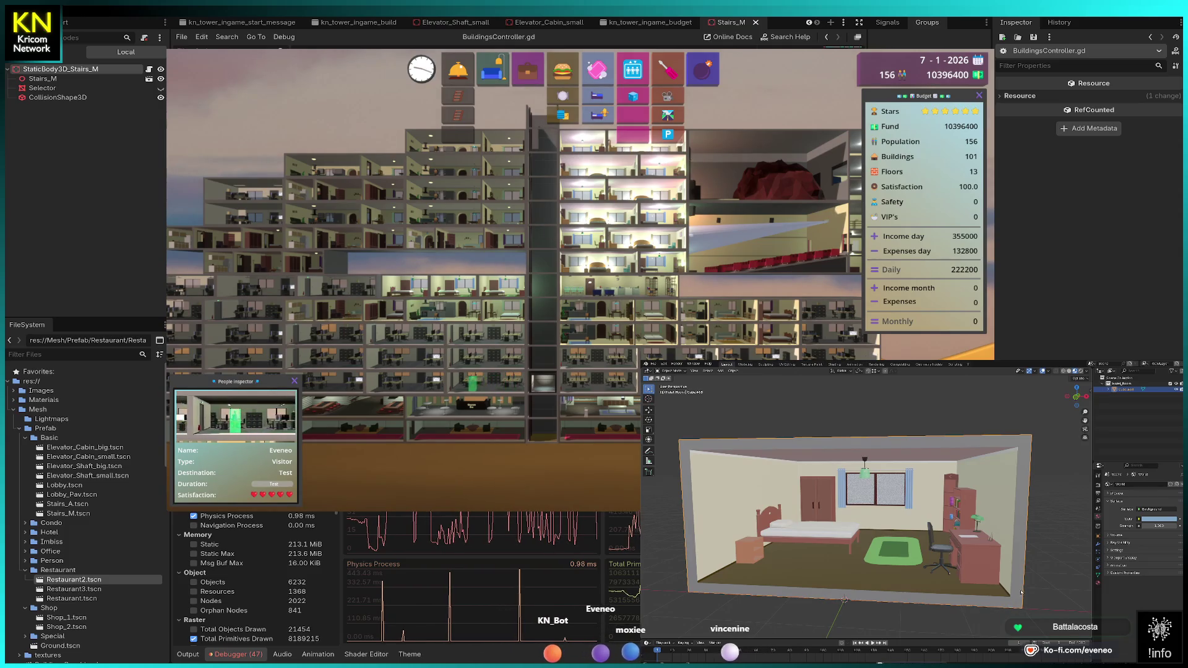
left_click(666, 372)
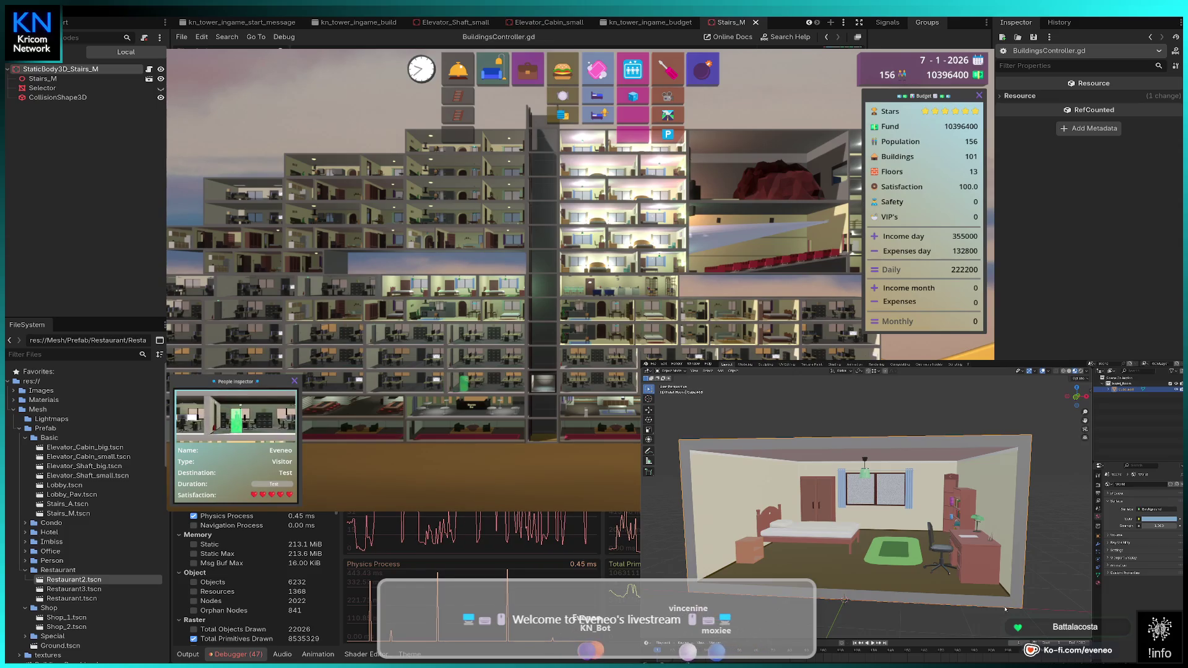
key("KP_0")
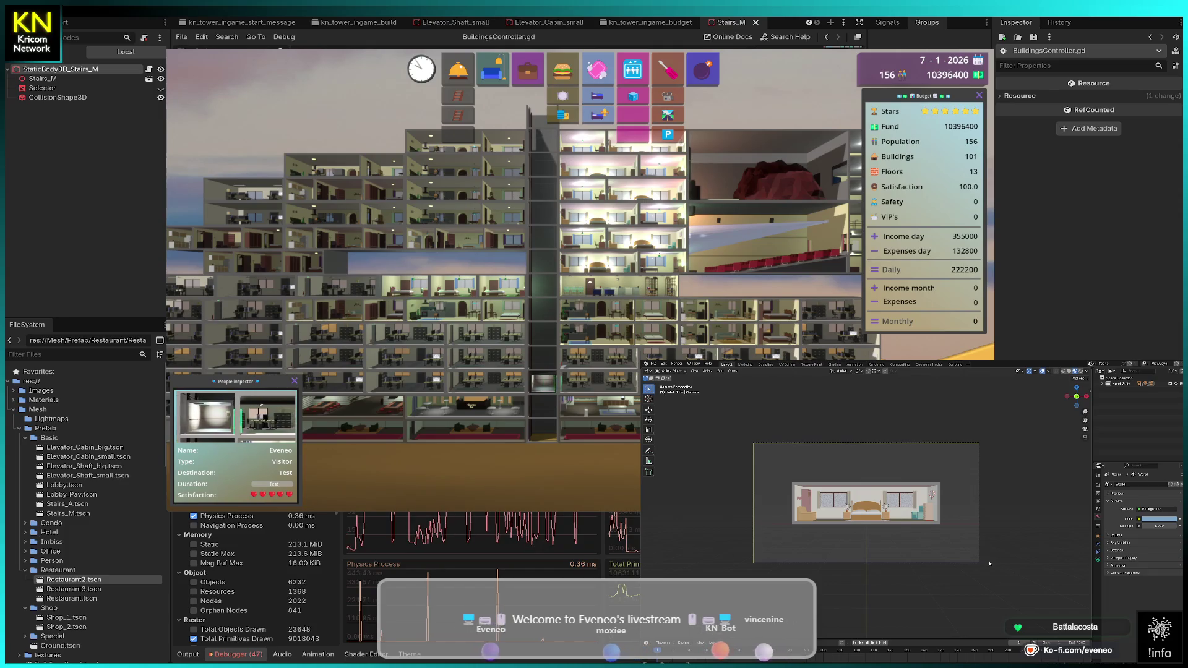
Step: Leave the camera view, zoom in on the bedroom and switch to wireframe display
key("KP_0")
scroll(984, 545, "down", 4)
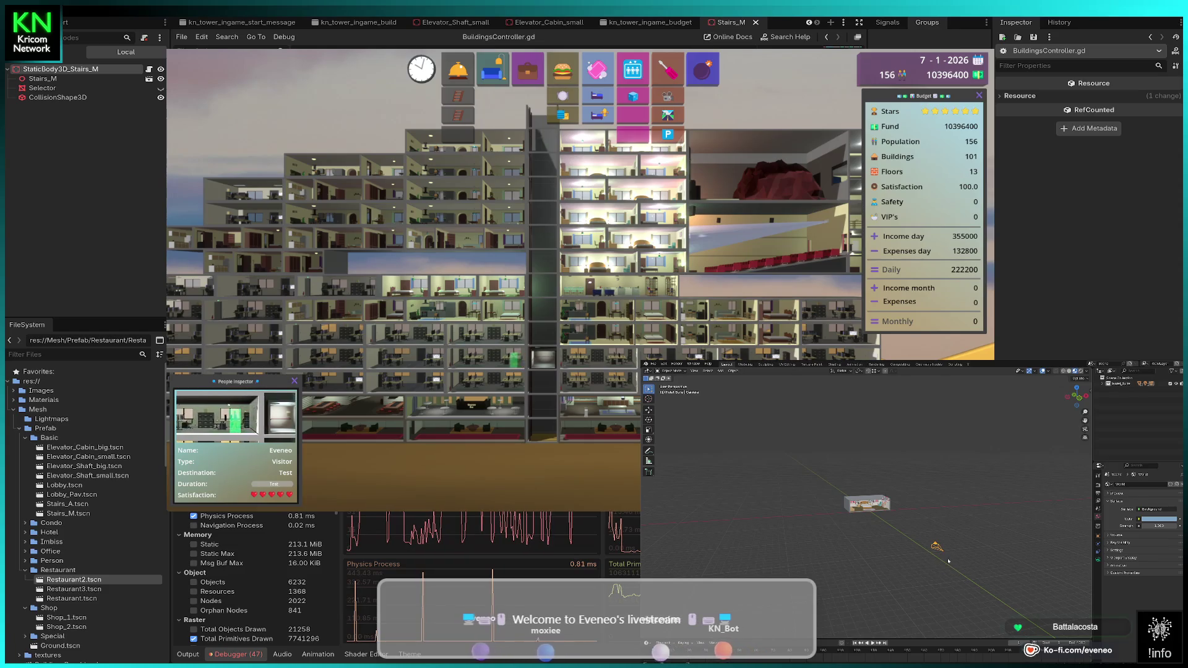
scroll(879, 517, "up", 5)
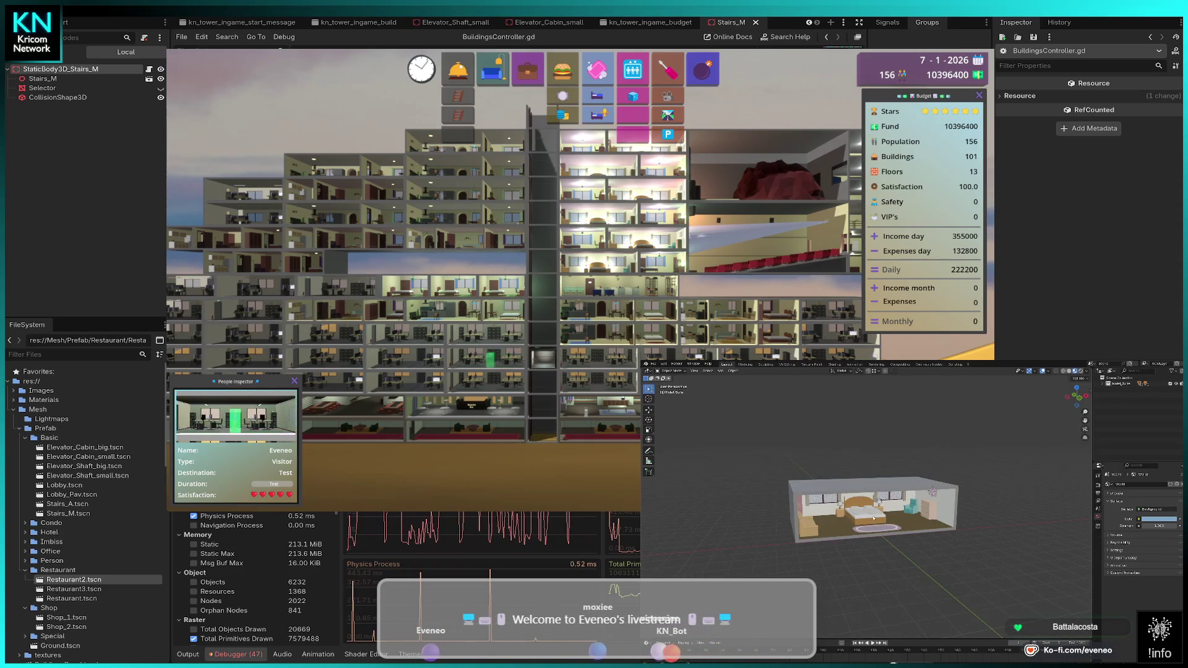
scroll(874, 517, "up", 5)
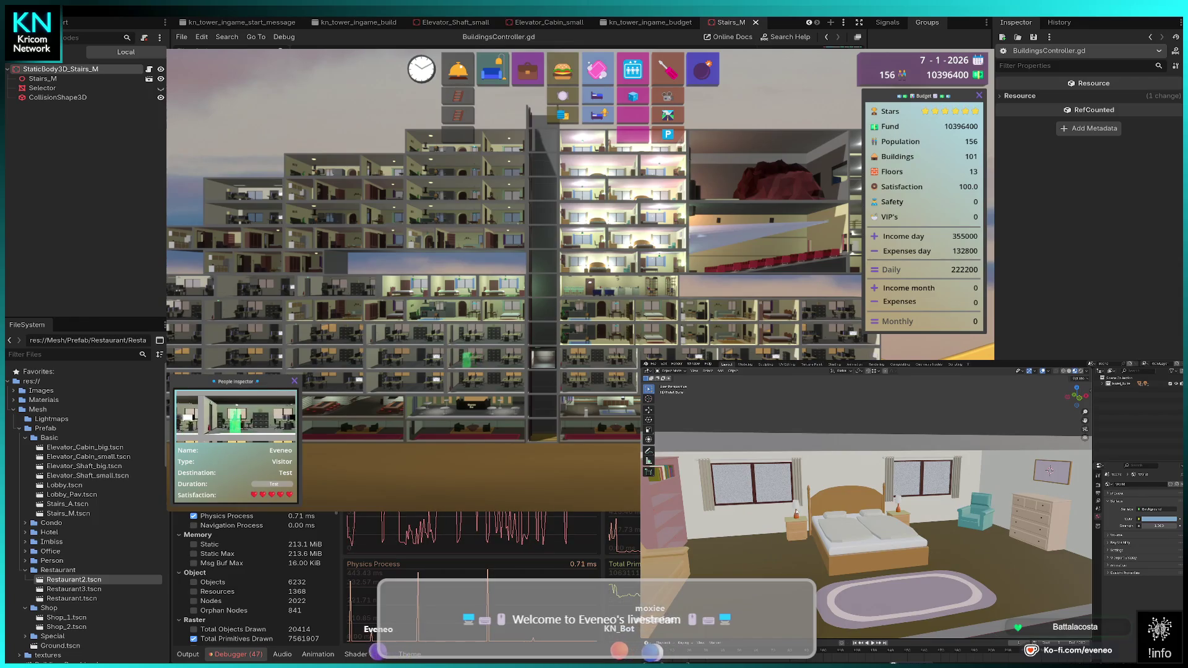
key("shift+z")
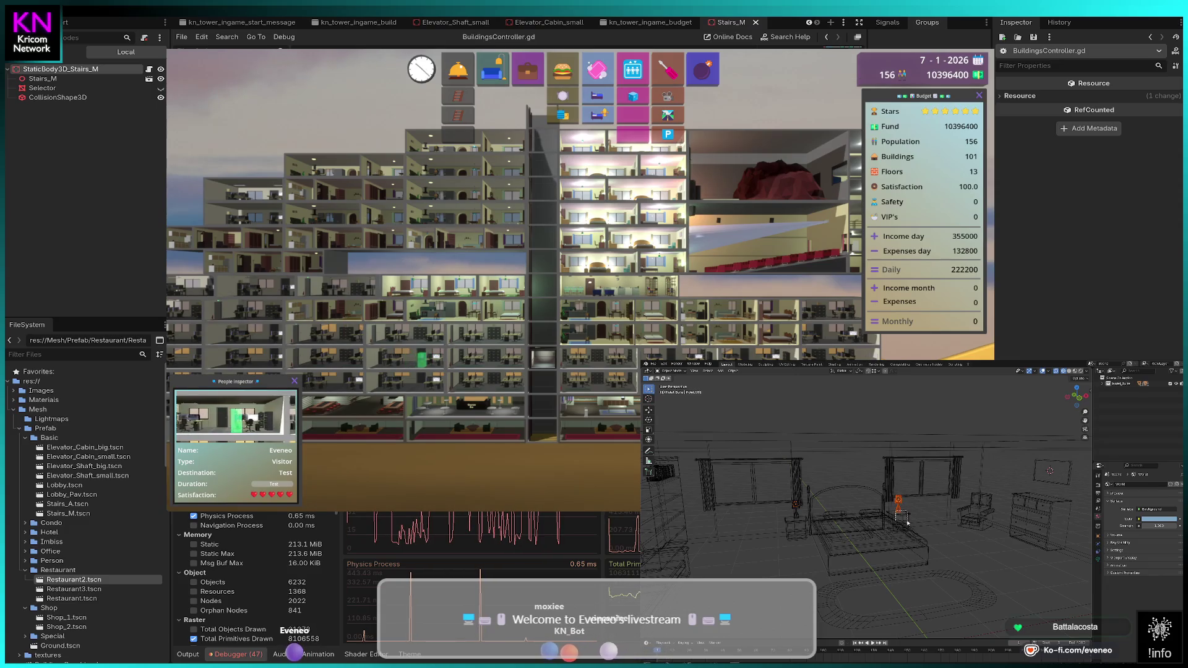
Step: Select the lamp on one nightstand and hide it
left_click(908, 522)
scroll(900, 512, "up", 5)
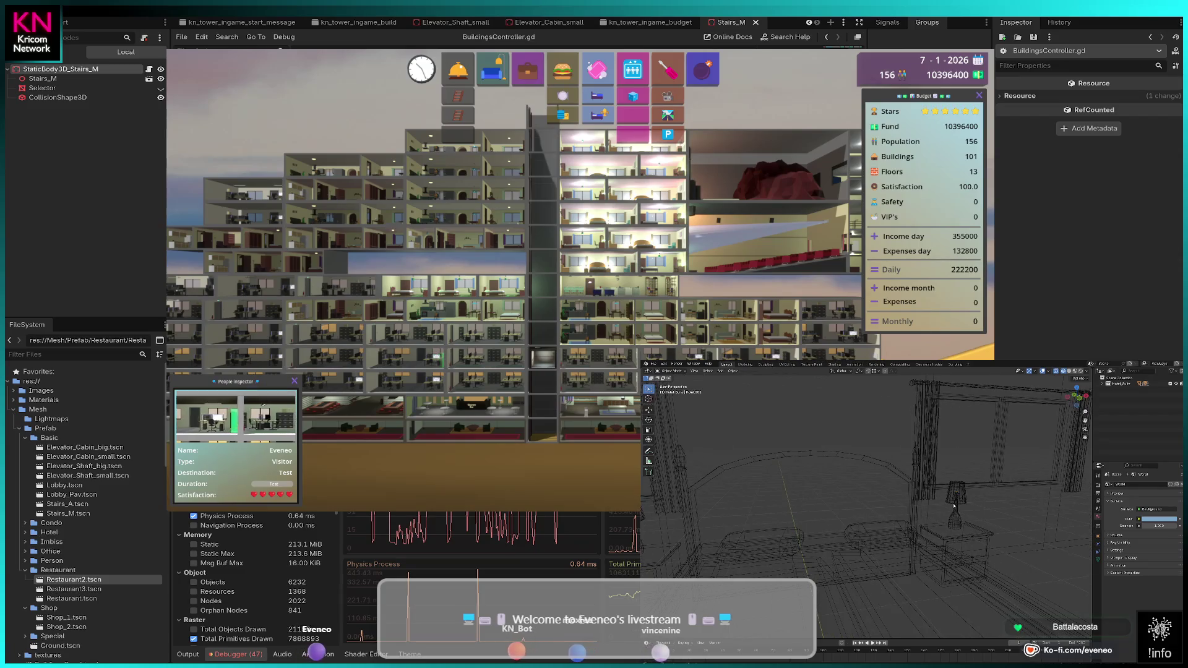
left_click(955, 502)
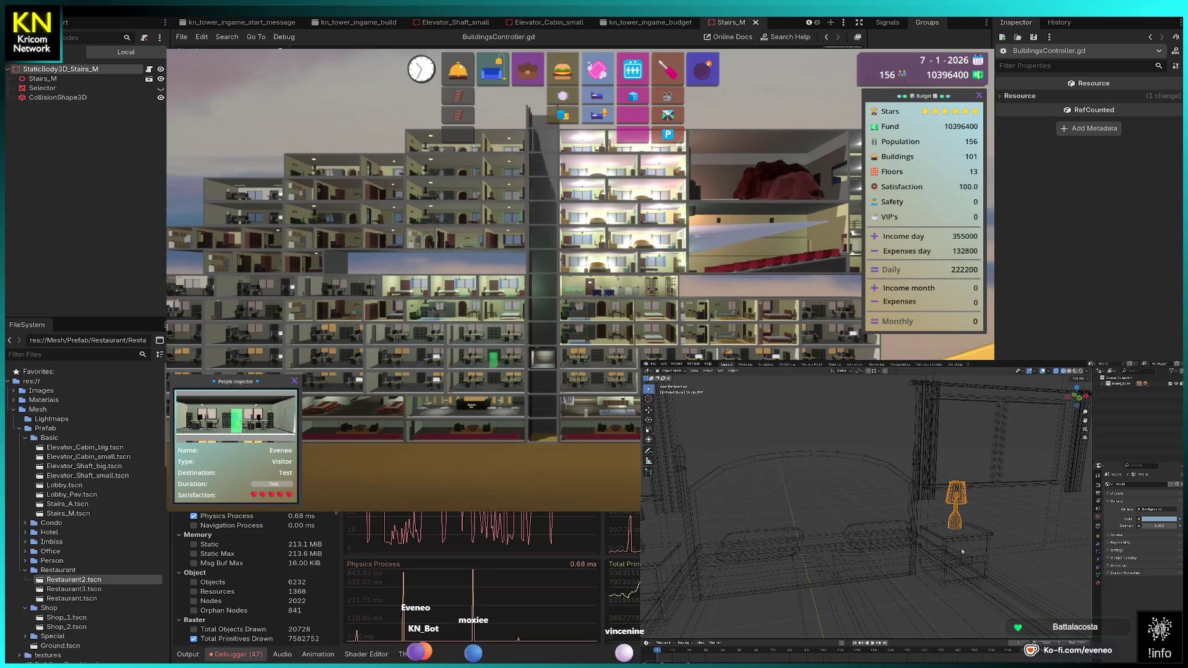
left_click(962, 551)
left_click(956, 501)
key("Delete")
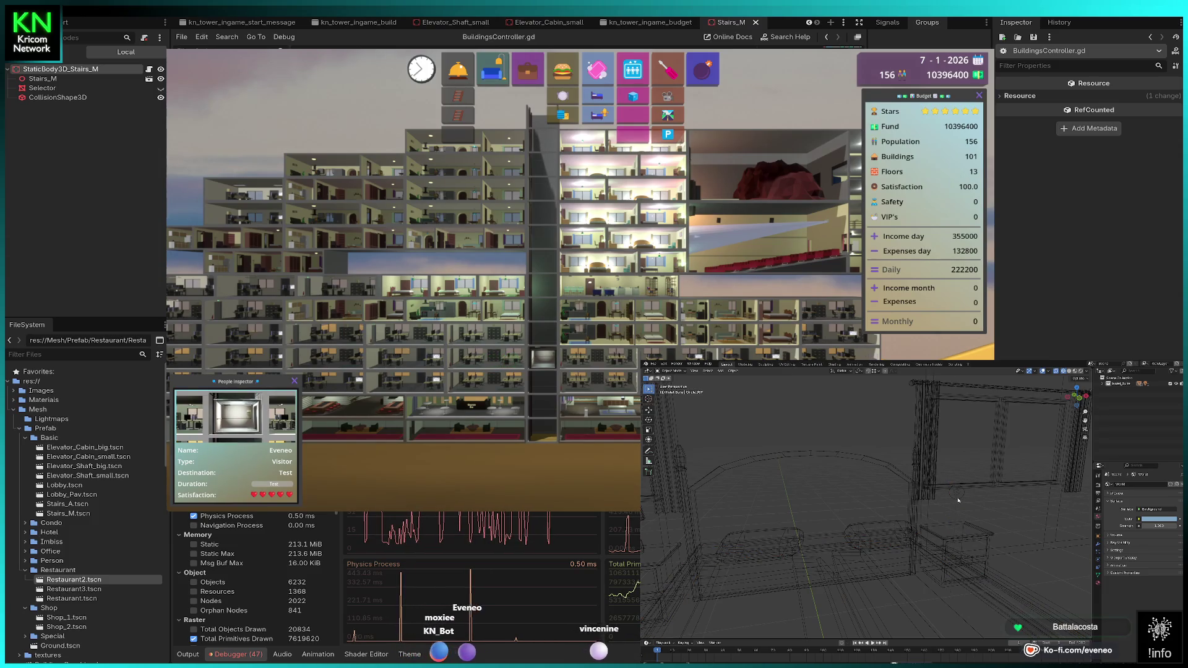
Step: Hide the other bedside lamp, then reveal all hidden furniture again with Alt+H
left_click_drag(958, 500, 694, 514)
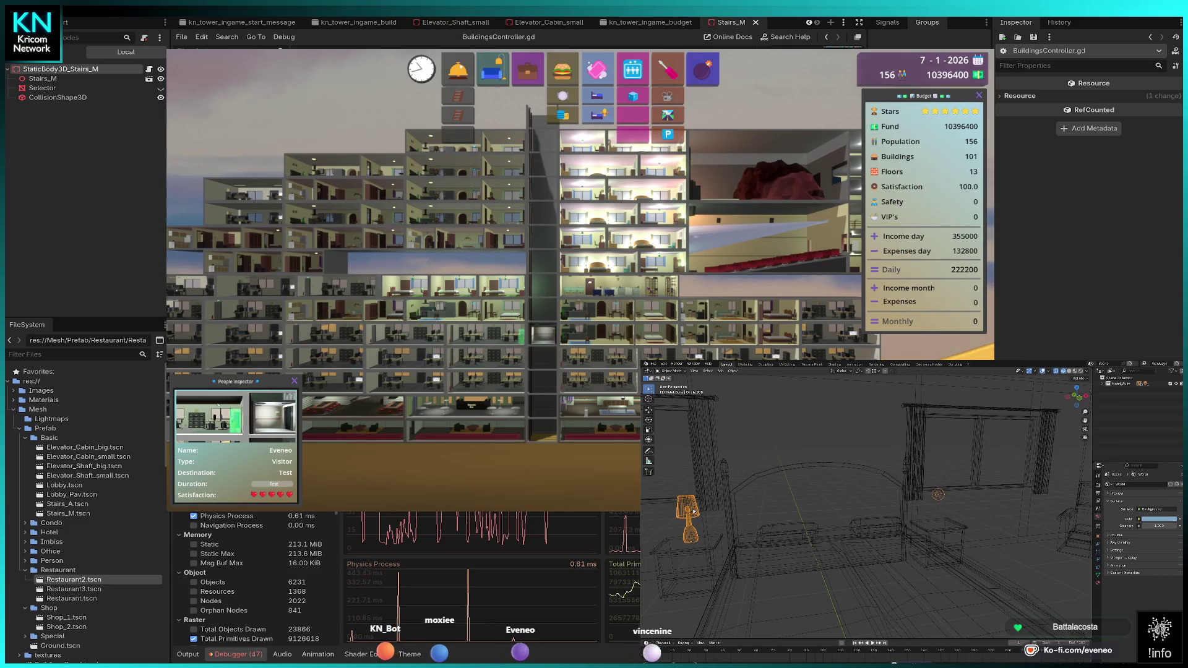
left_click(695, 539)
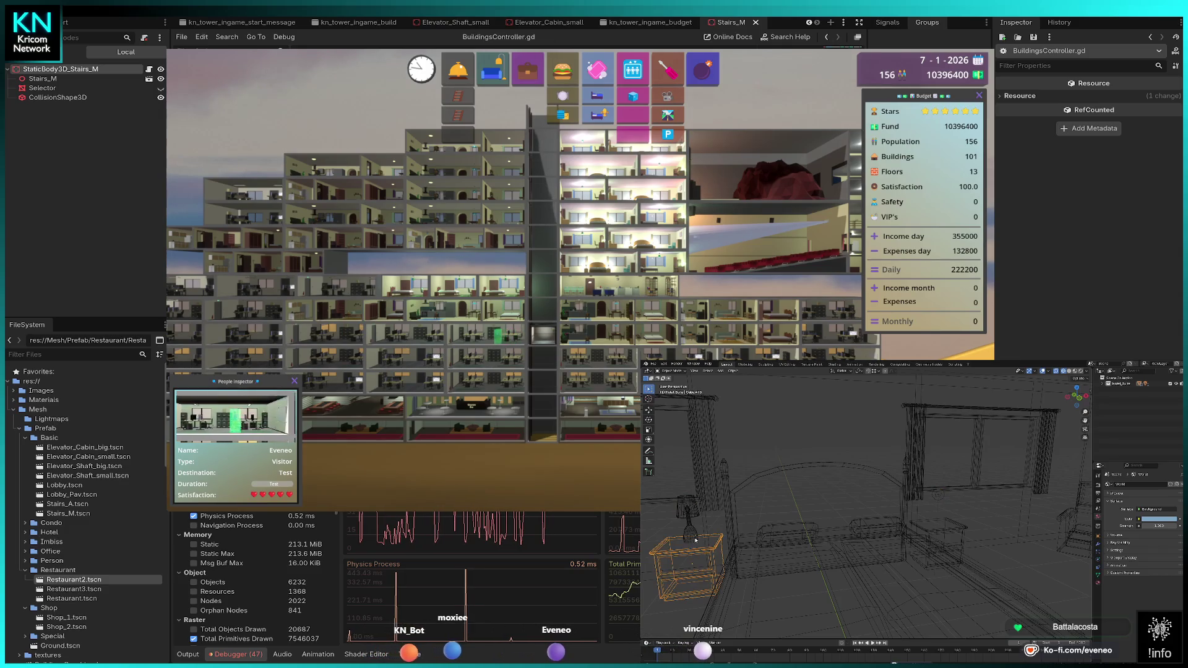
key("alt+a")
key("Delete")
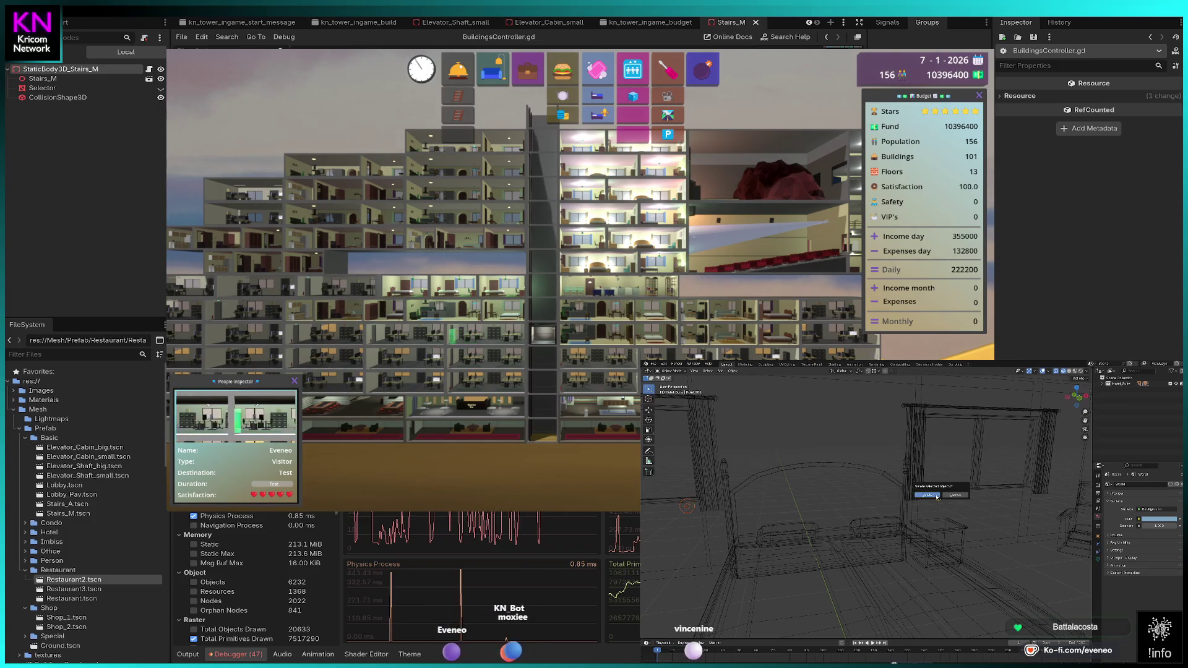
key("alt+h")
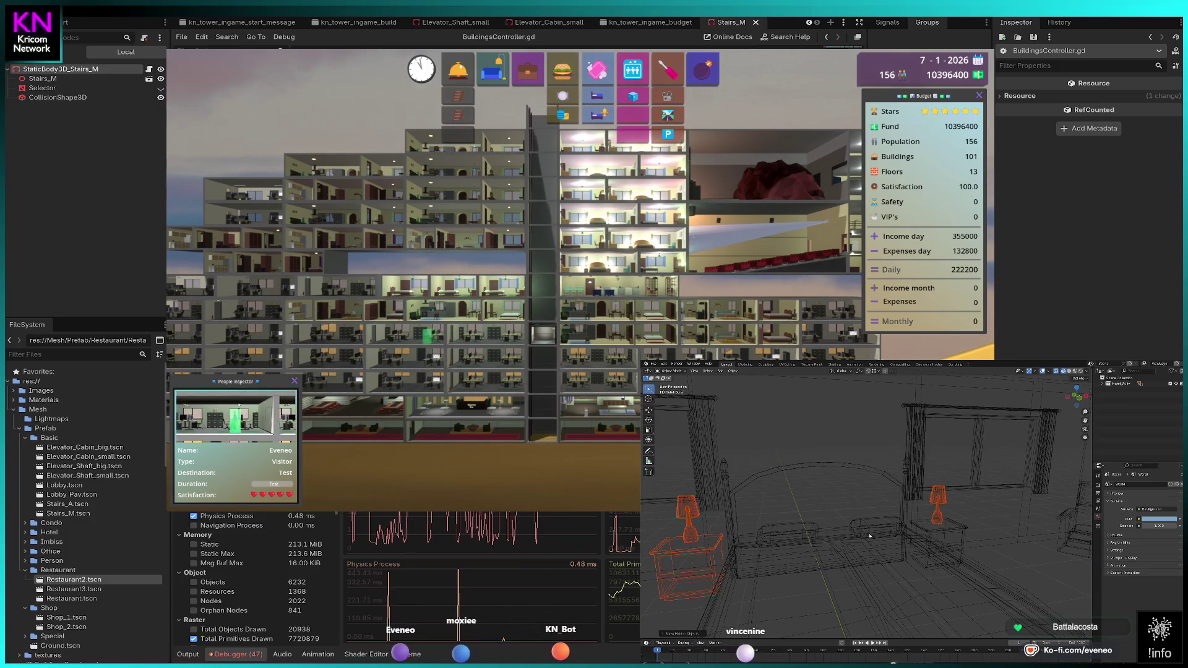
scroll(869, 536, "down", 5)
left_click(875, 515)
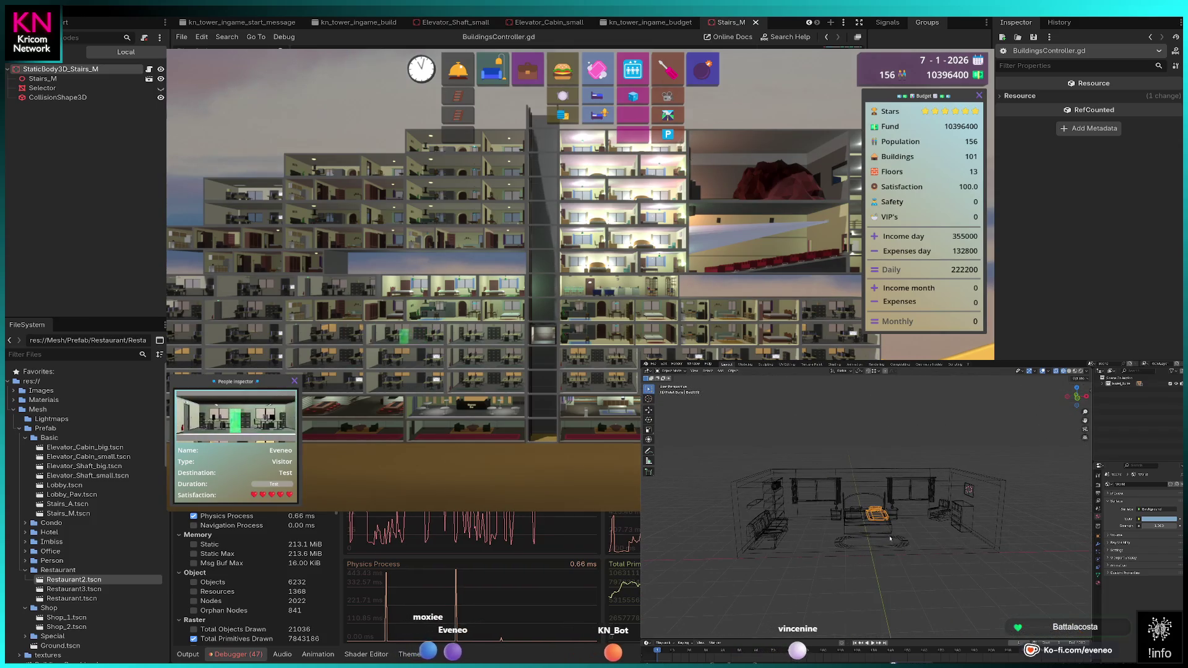
Step: Select every bedroom object and join them into one mesh
scroll(890, 538, "up", 3)
key("a")
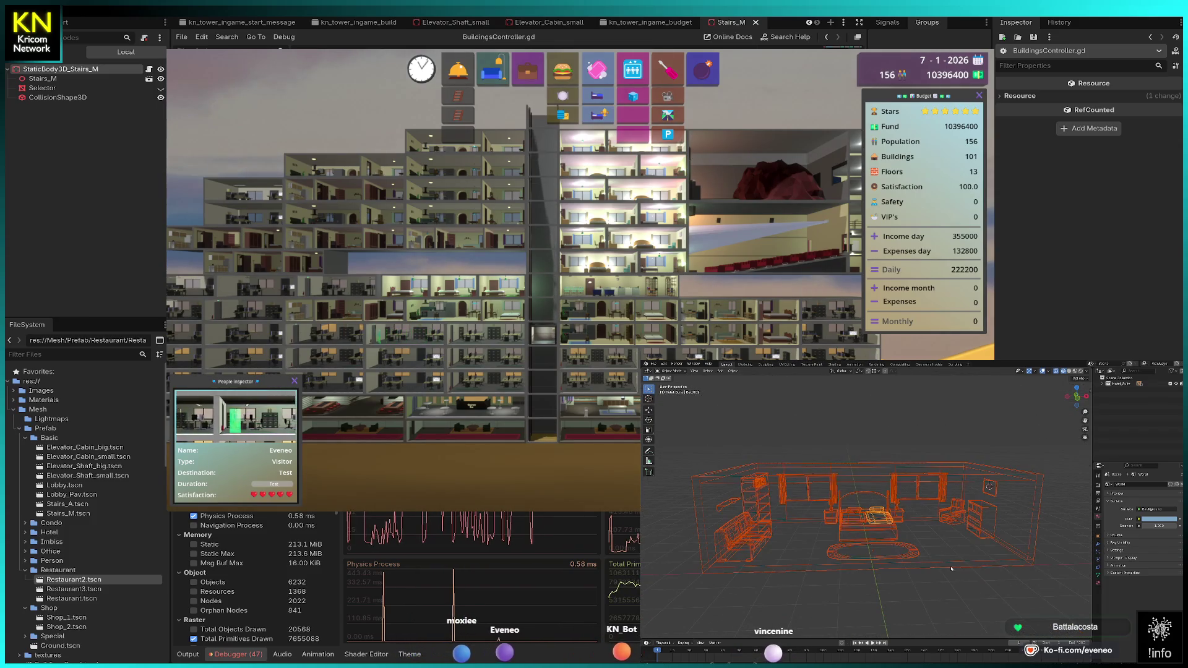
right_click(961, 563)
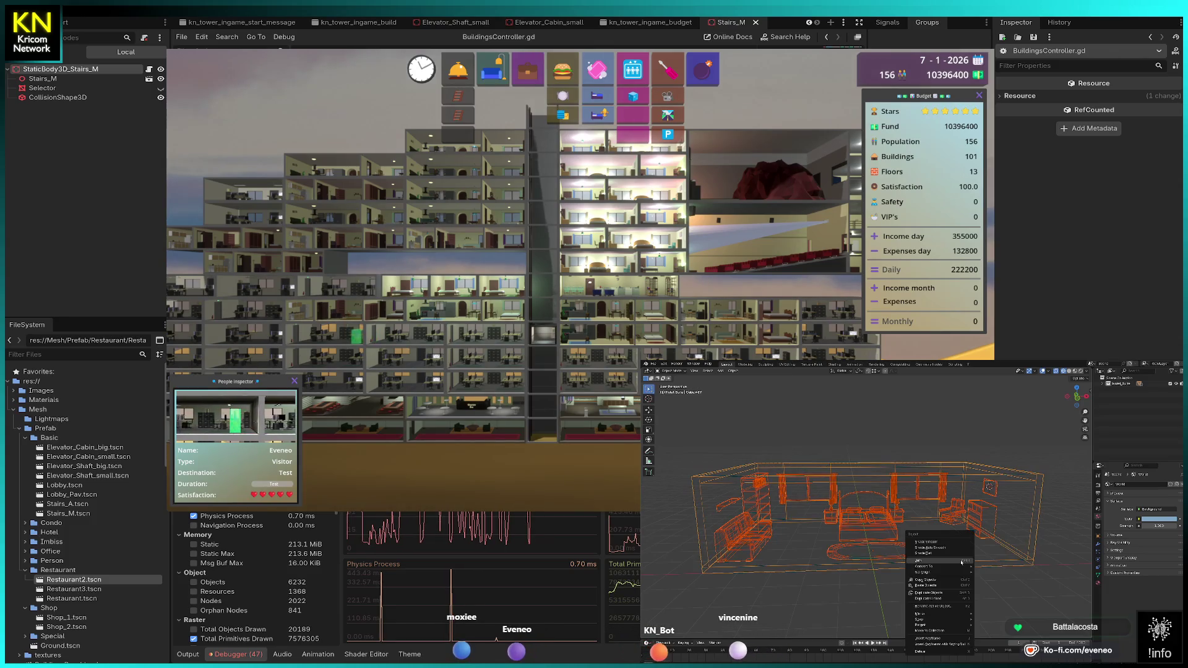
left_click(961, 563)
Step: Merge the joined mesh's overlapping vertices by distance in Edit Mode
key("Tab")
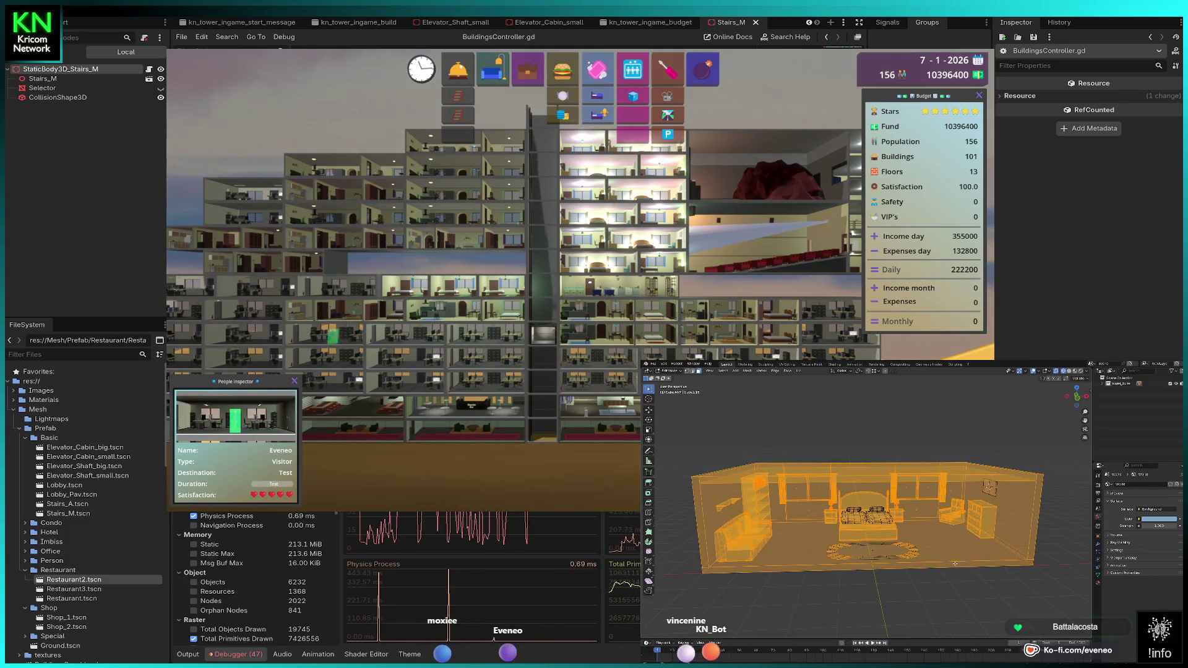
key("m")
left_click(955, 563)
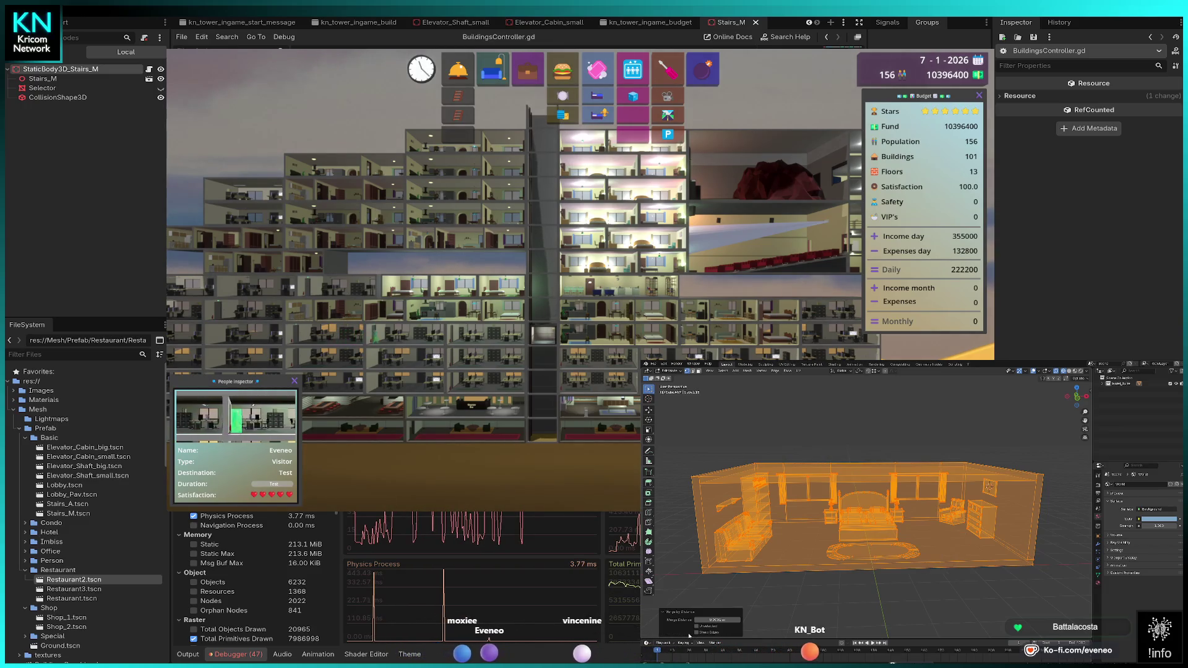
key("Tab")
Step: Switch the viewport to Material Preview shading
key("z")
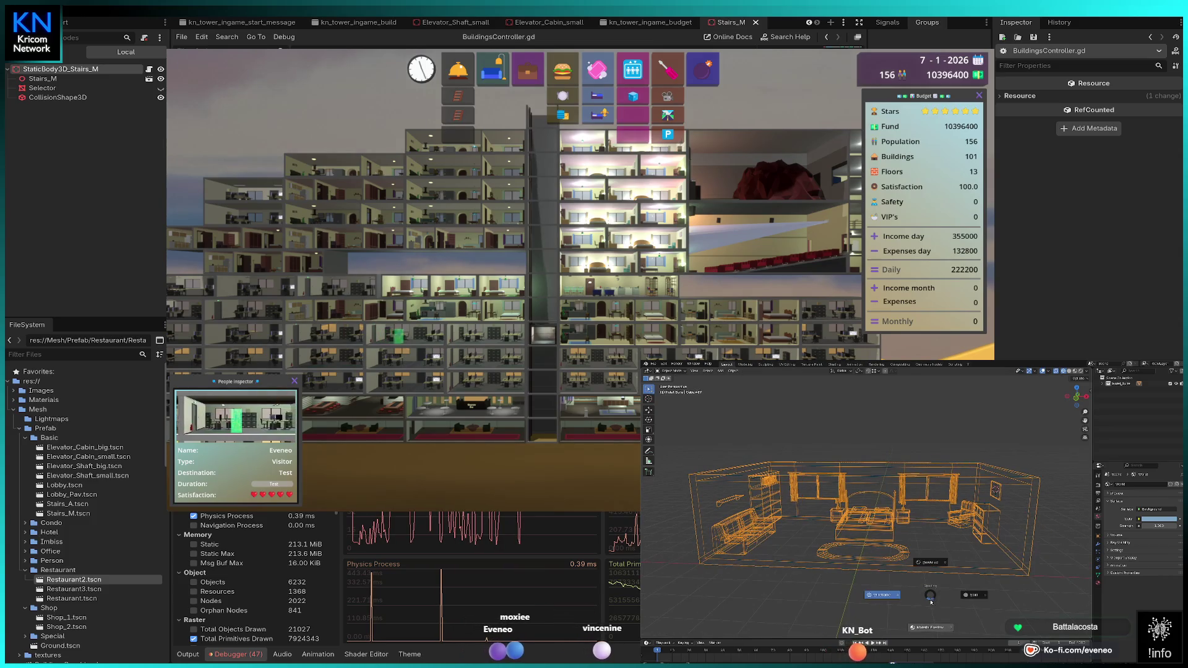
left_click(931, 625)
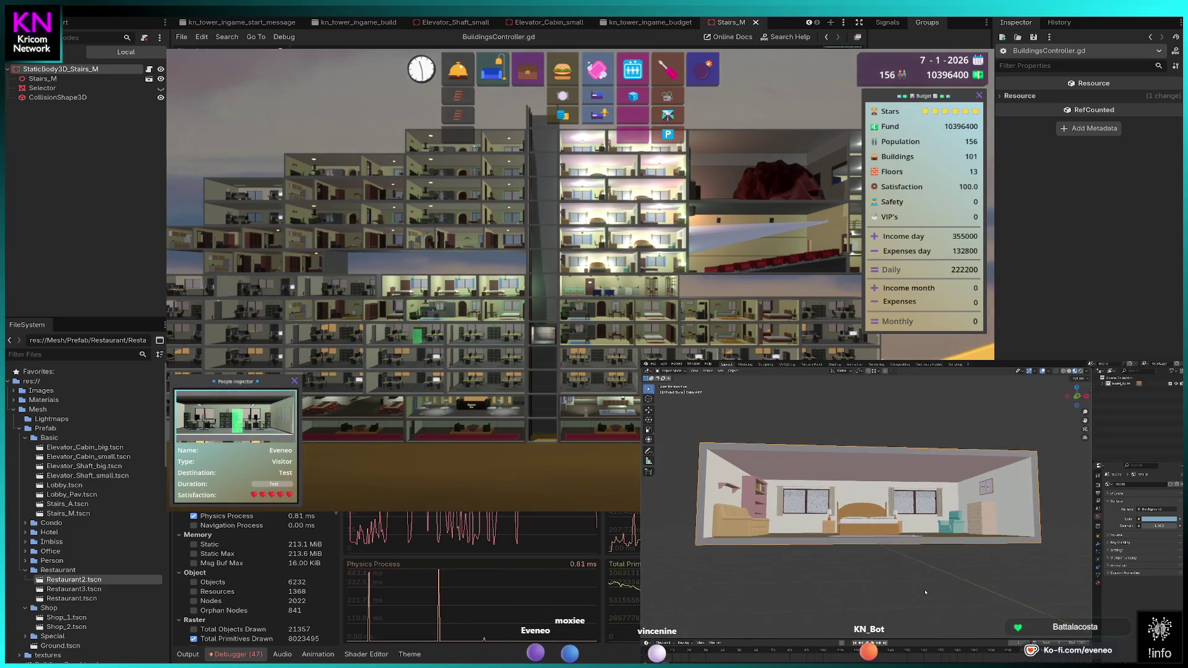
left_click(651, 364)
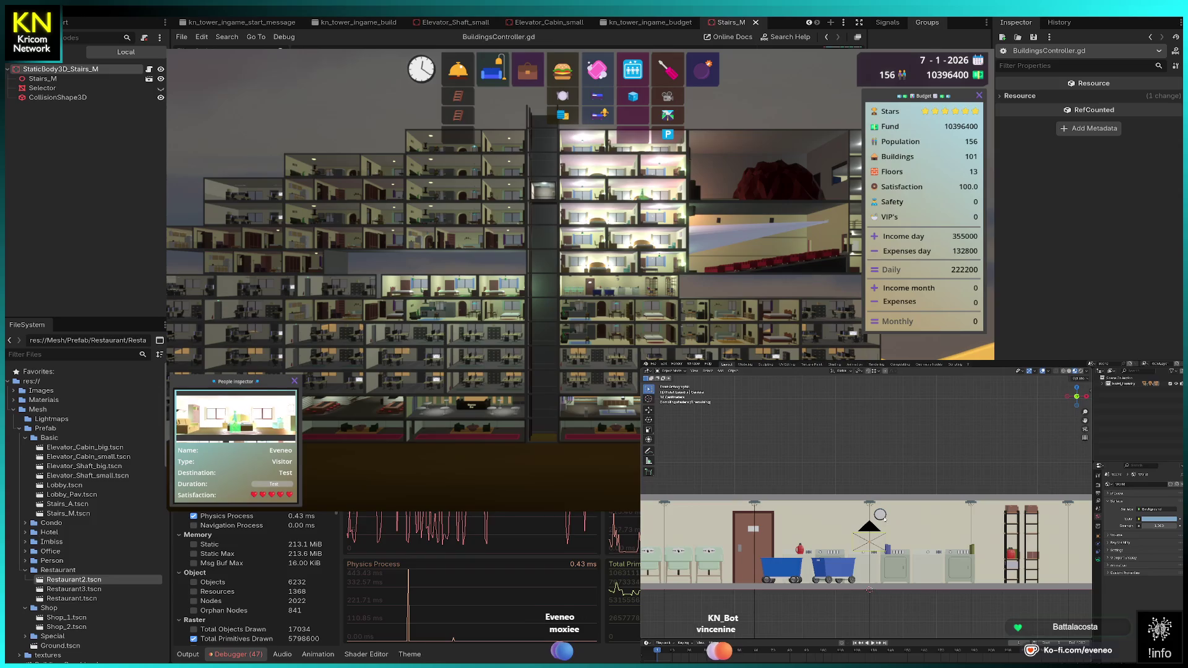
Step: Delete the stray dark object above the room and orbit to a perspective view from above
scroll(875, 536, "down", 2)
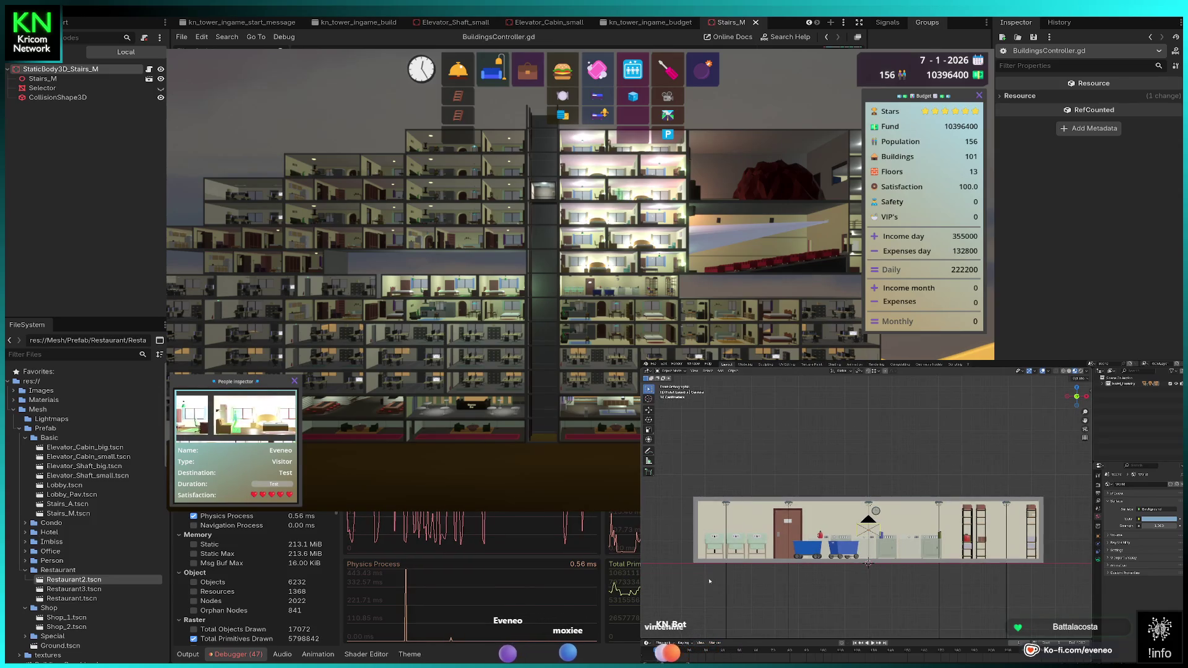
left_click_drag(710, 582, 1082, 617)
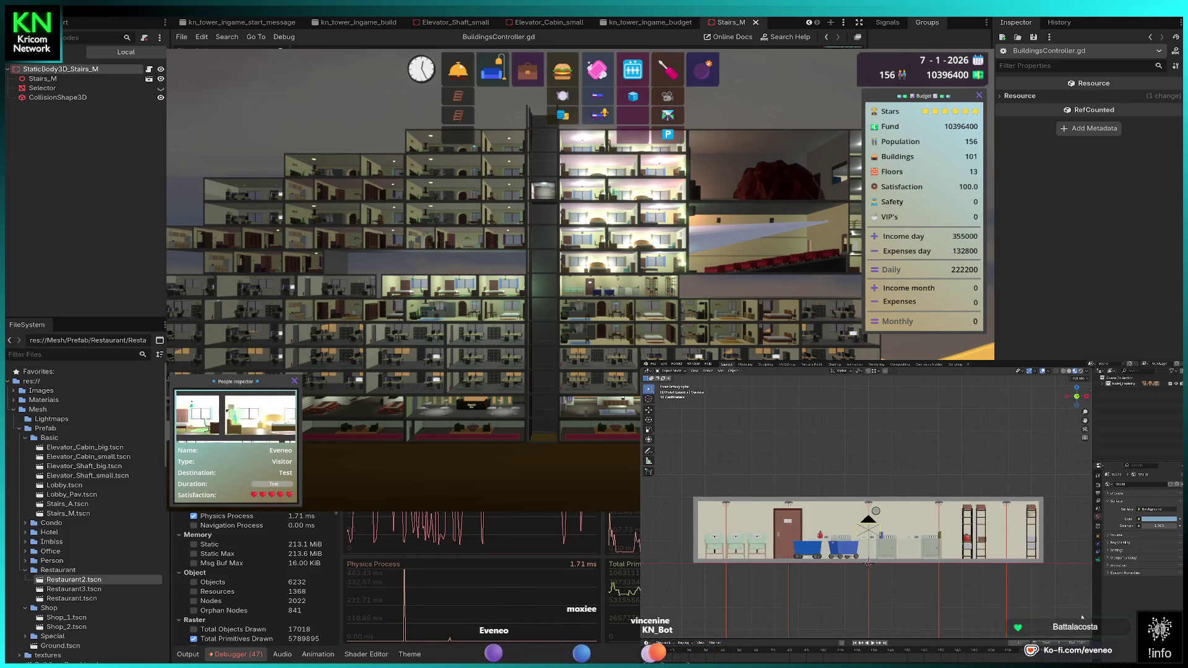
left_click(863, 565)
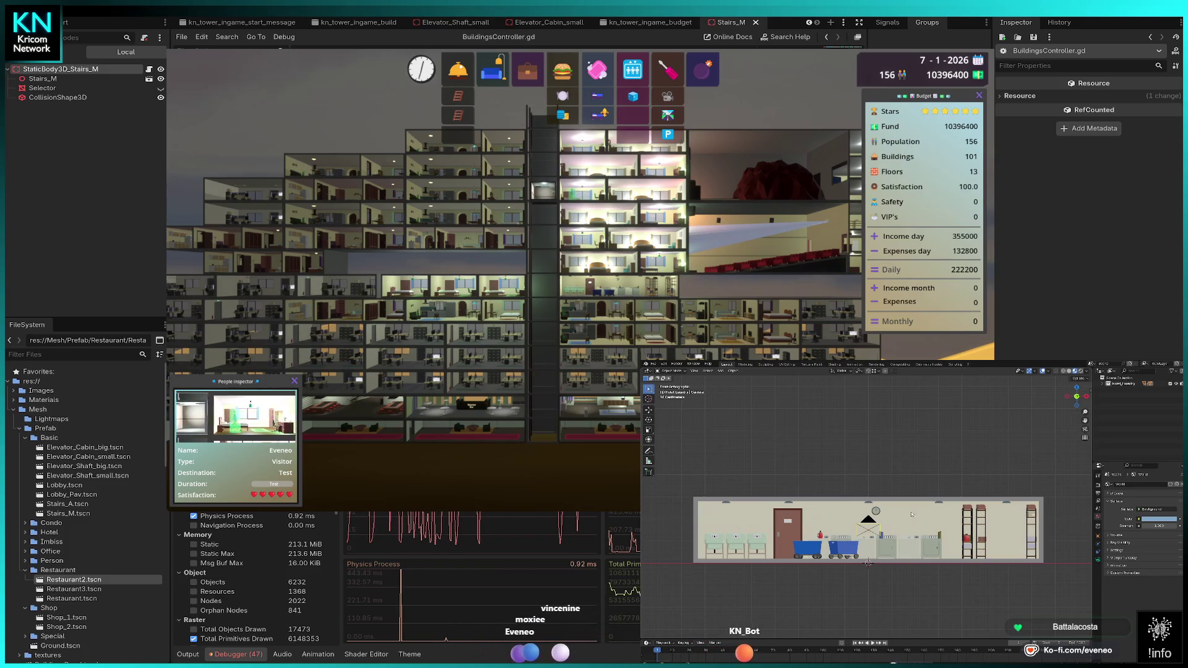
key("x")
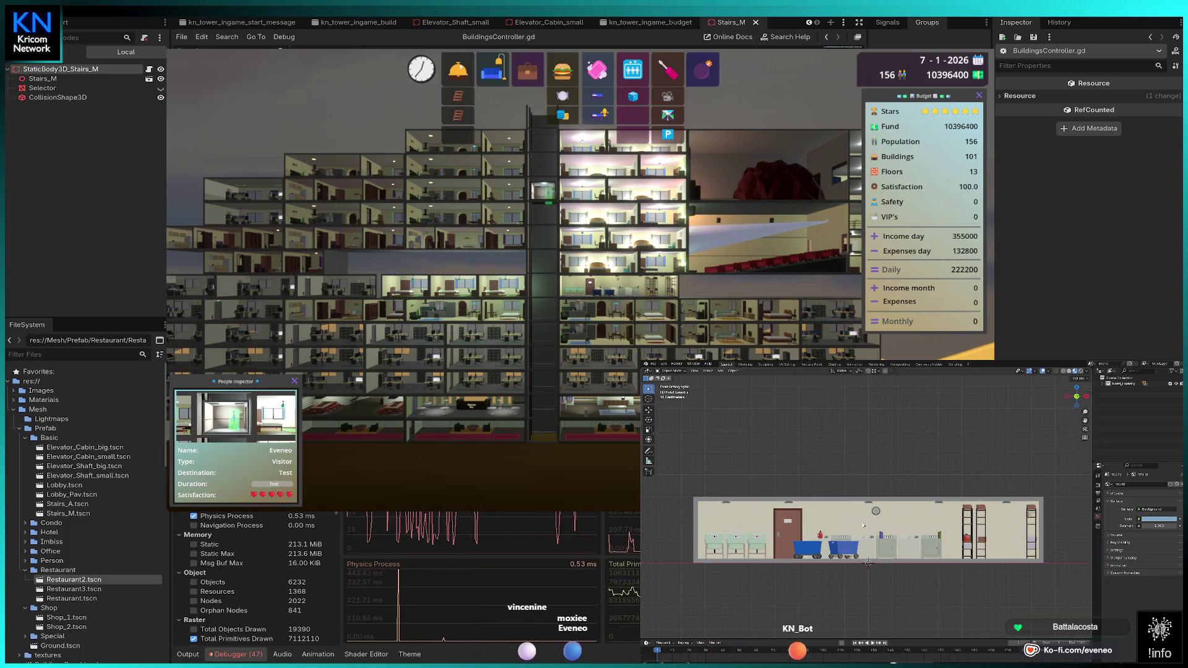
mouse_move(864, 525)
left_mouse_down()
mouse_move(878, 555)
mouse_move(920, 587)
left_mouse_up()
left_click(926, 578)
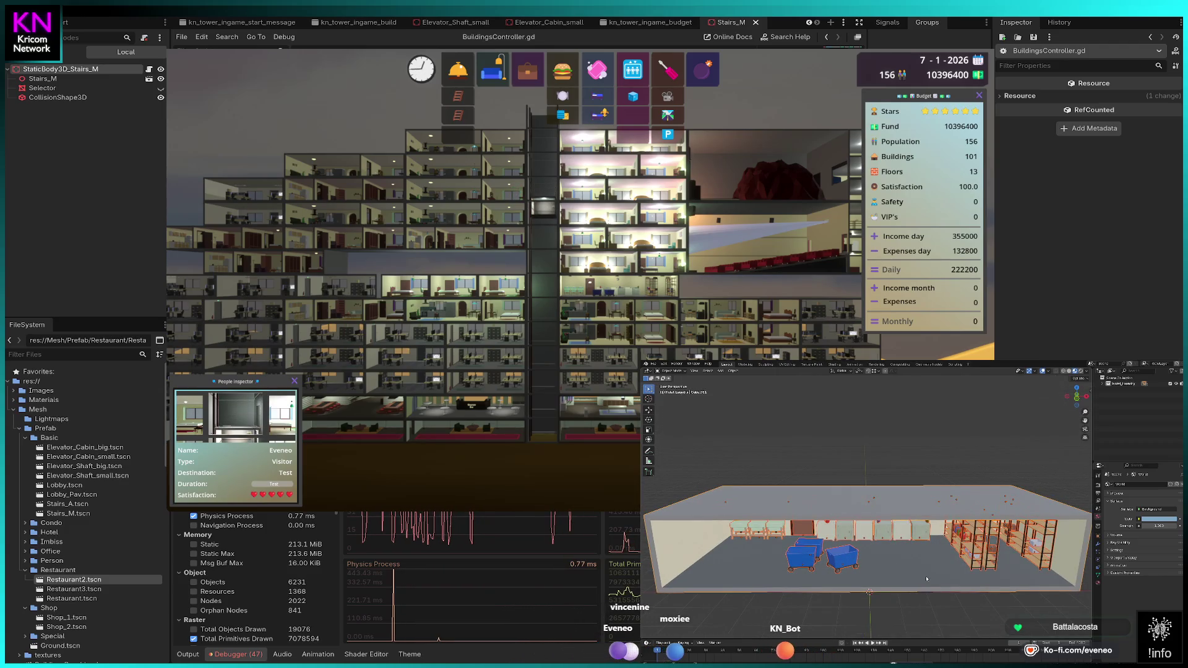
Step: Merge the room mesh's duplicate vertices by distance and return to Object Mode
right_click(925, 581)
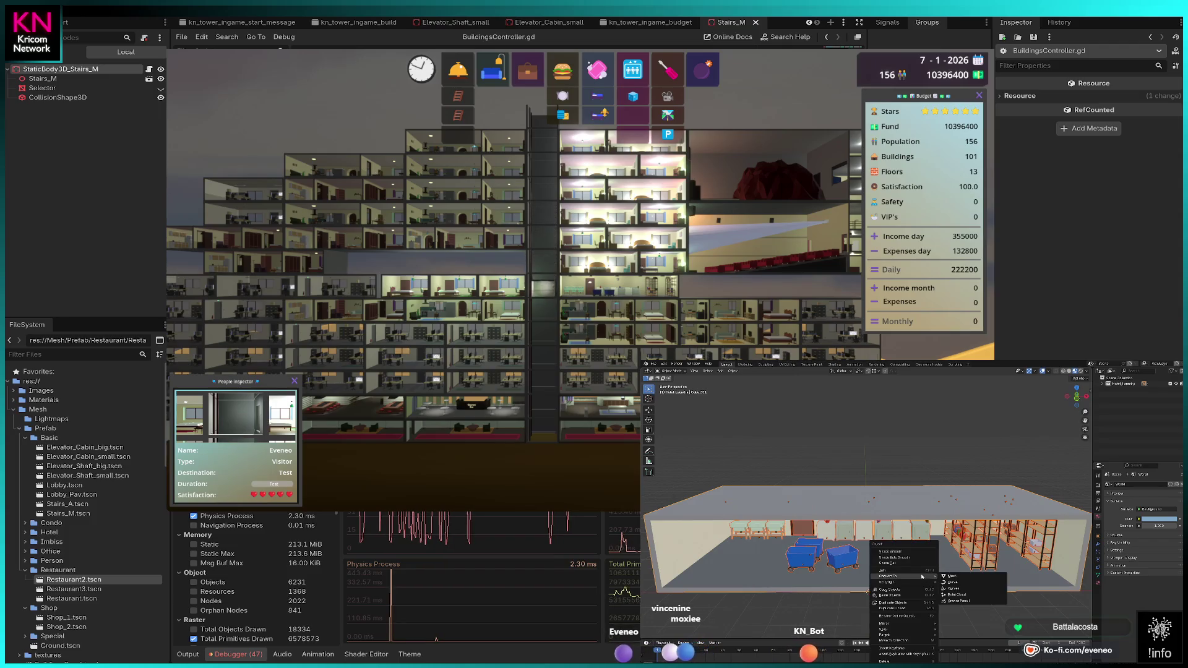
left_click(924, 580)
key("Tab")
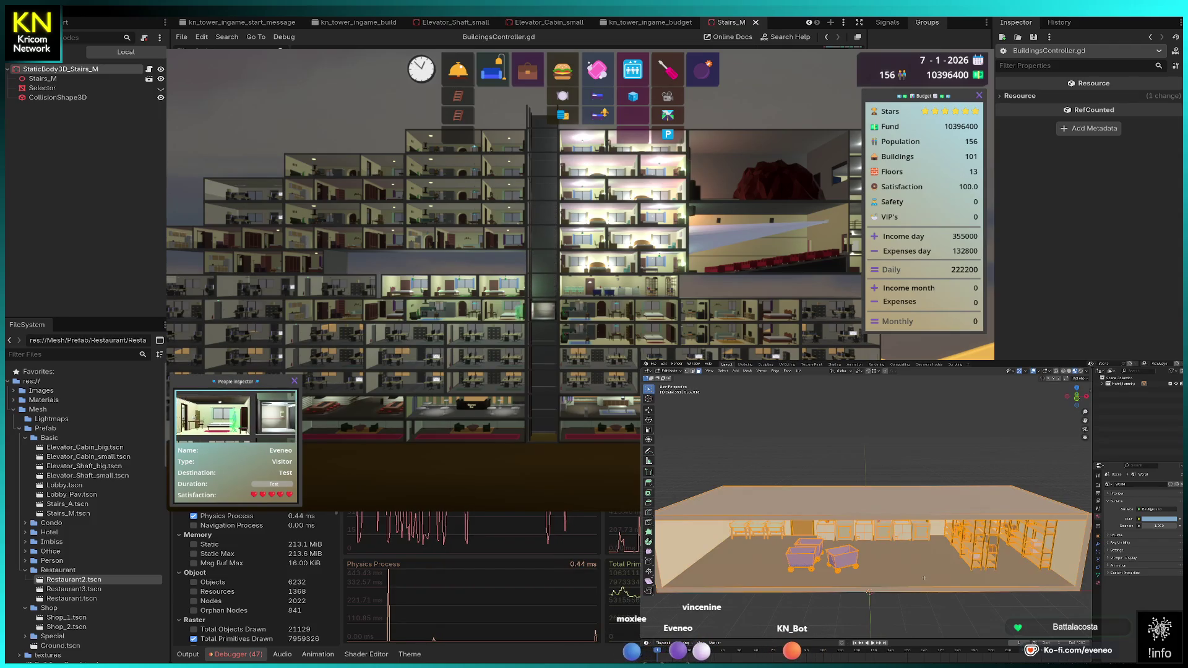
key("m")
left_click(925, 578)
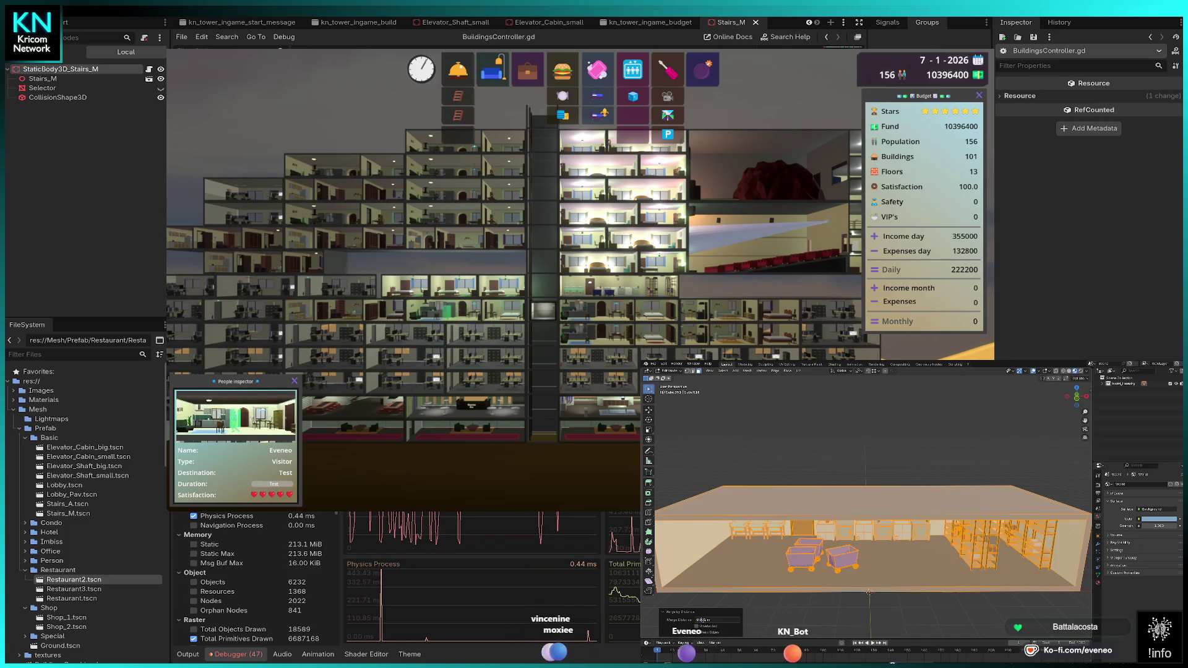
key("Return")
key("Tab")
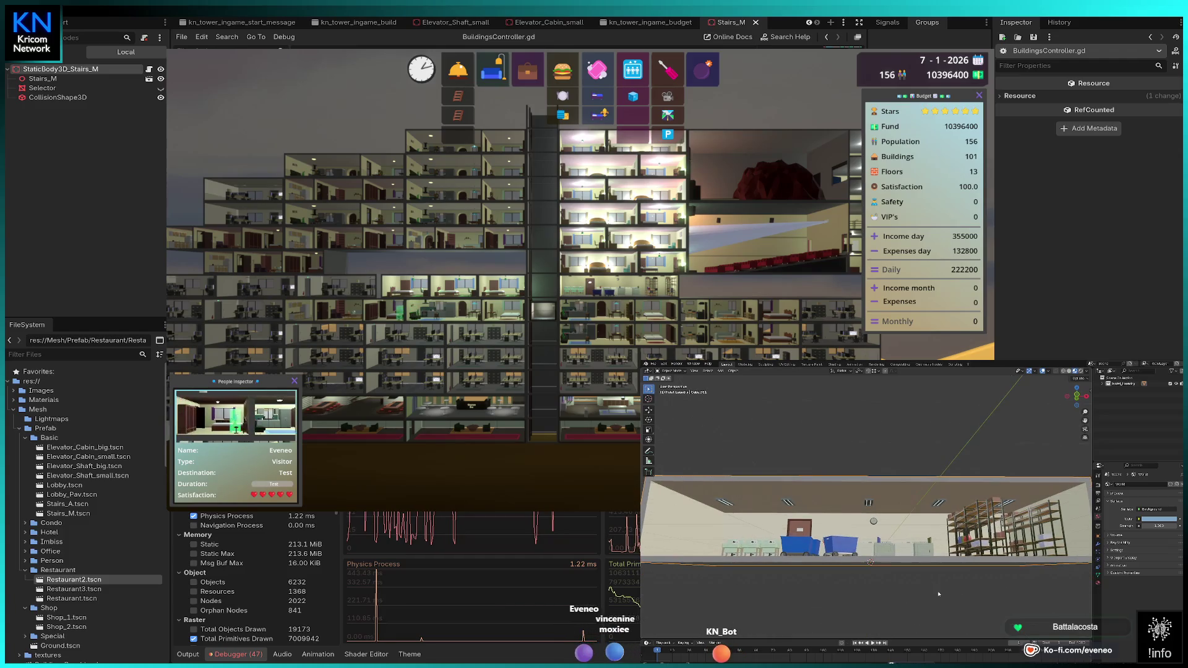
Step: Open the restaurant model file and look through its scene camera
left_click(655, 365)
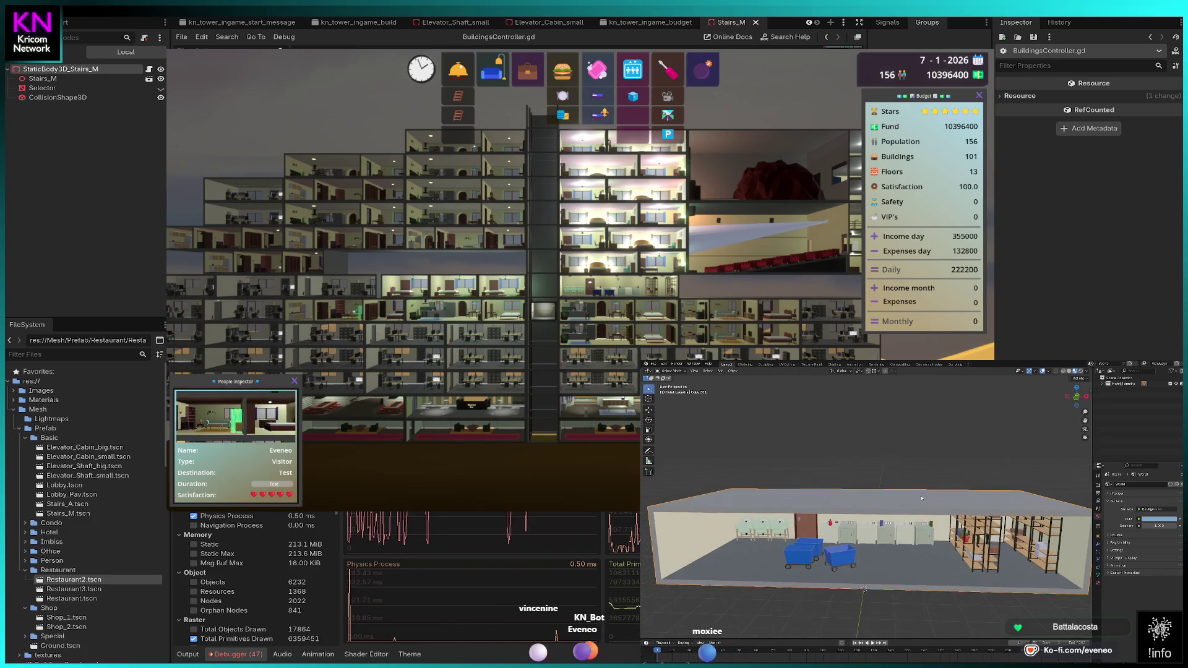
scroll(927, 500, "up", 3)
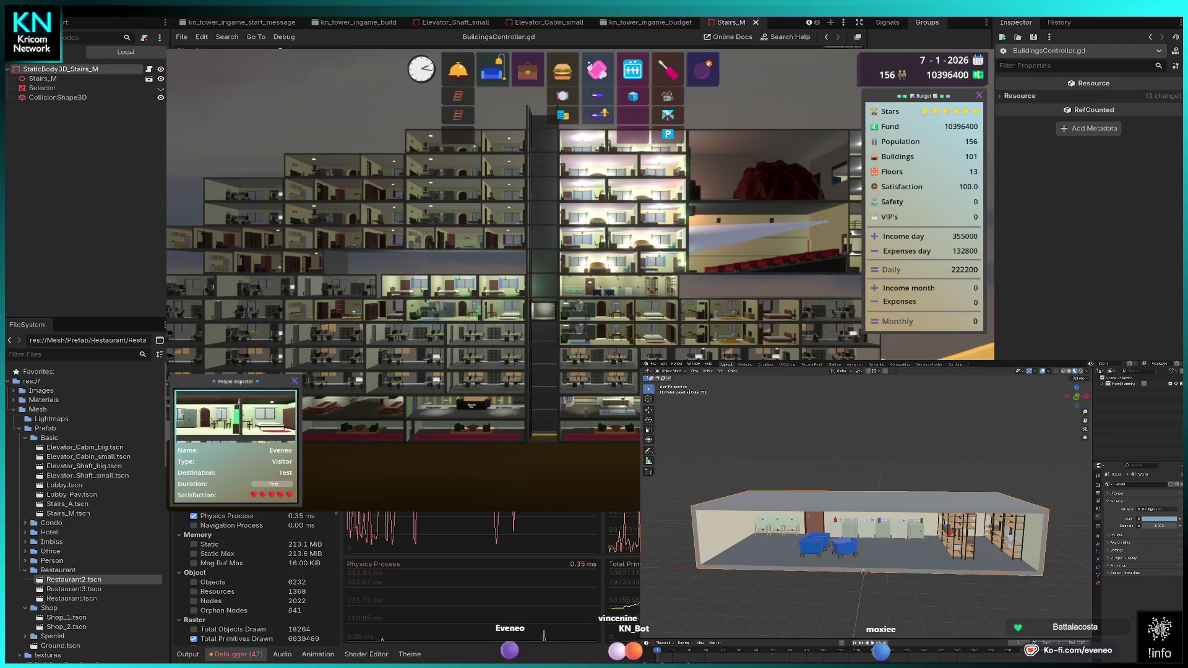
left_click(653, 364)
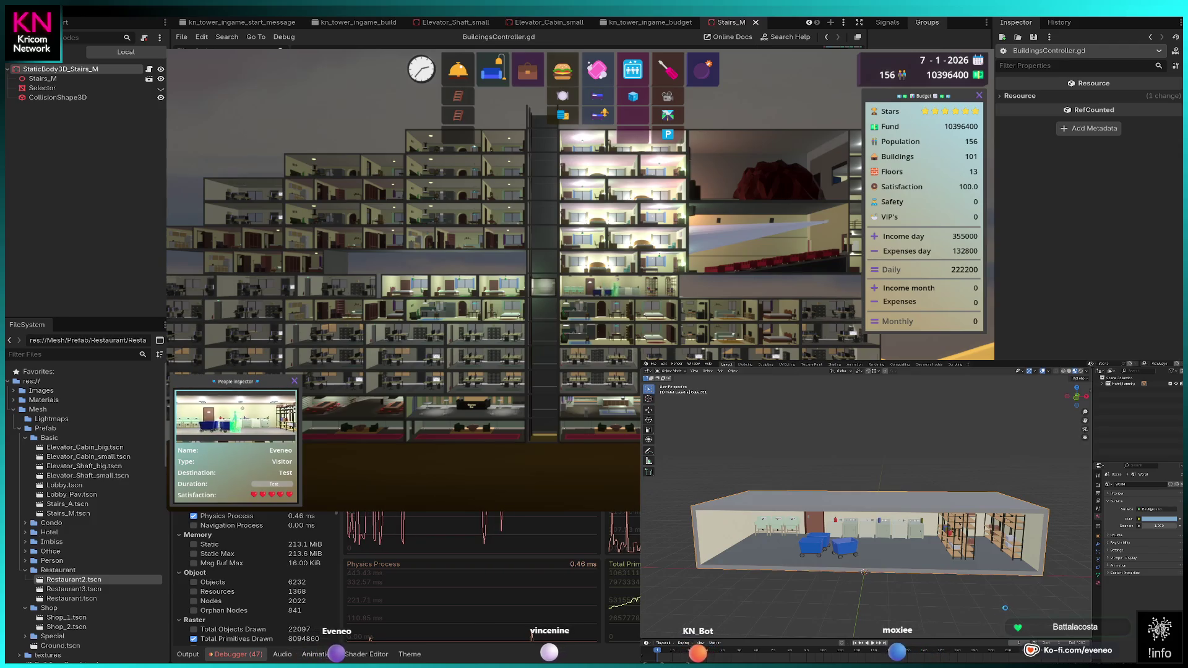
key("KP_0")
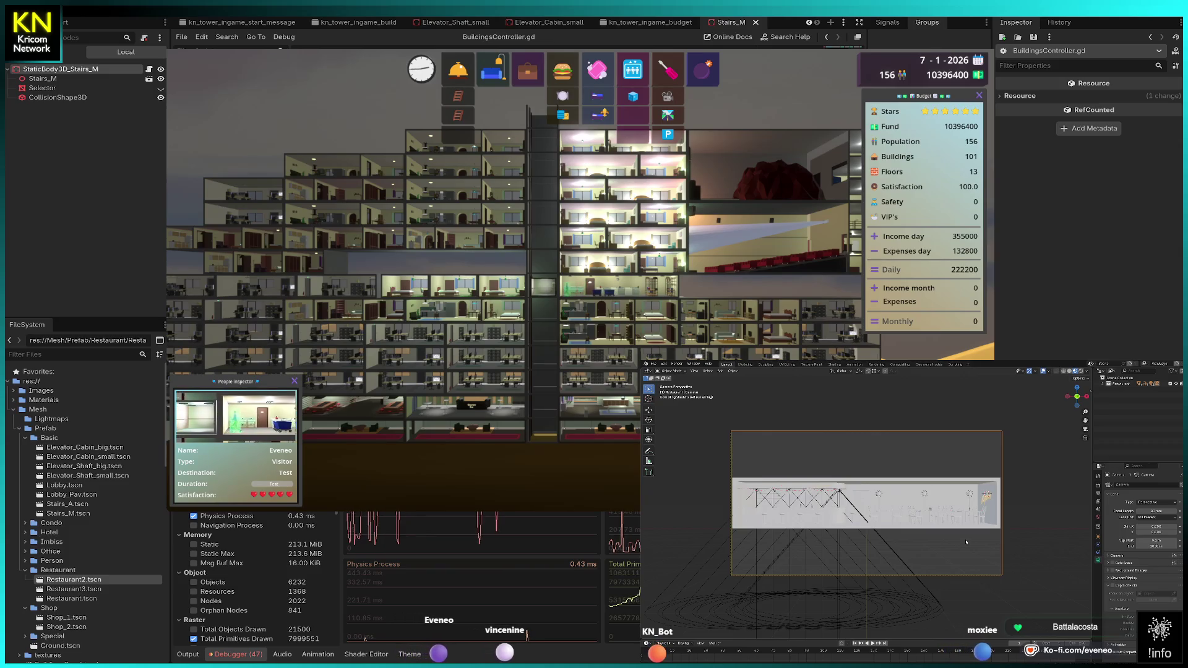
Step: Leave camera view, then box-select and delete the lights beneath the restaurant model
key("KP_0")
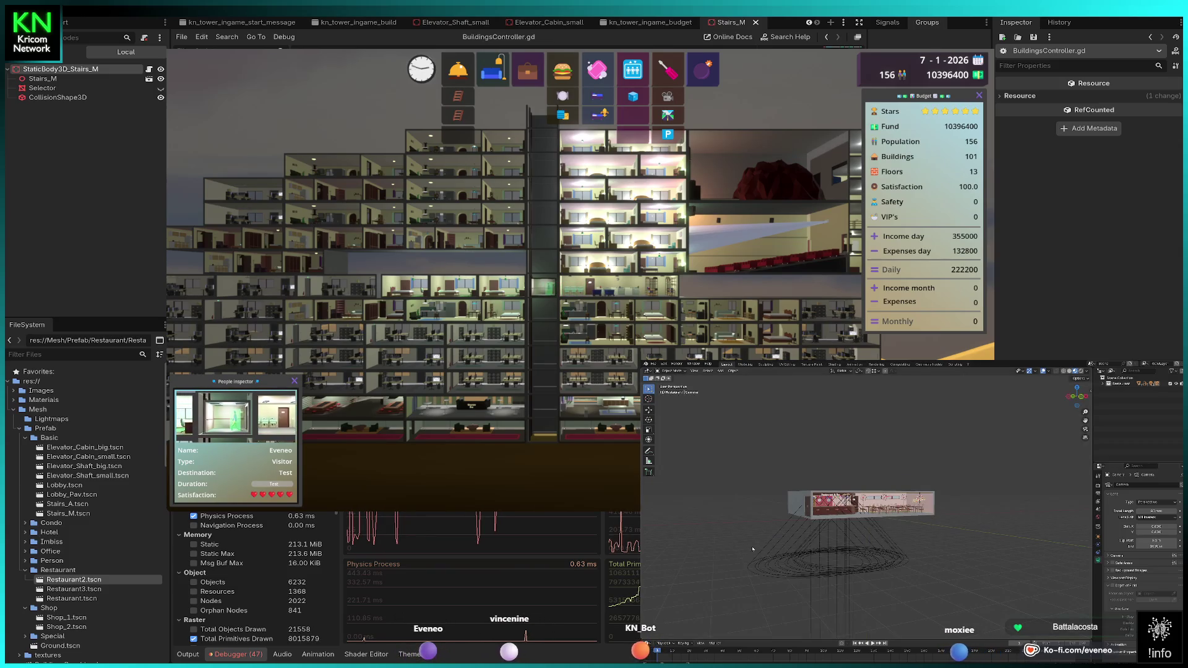
left_click_drag(938, 580, 955, 598)
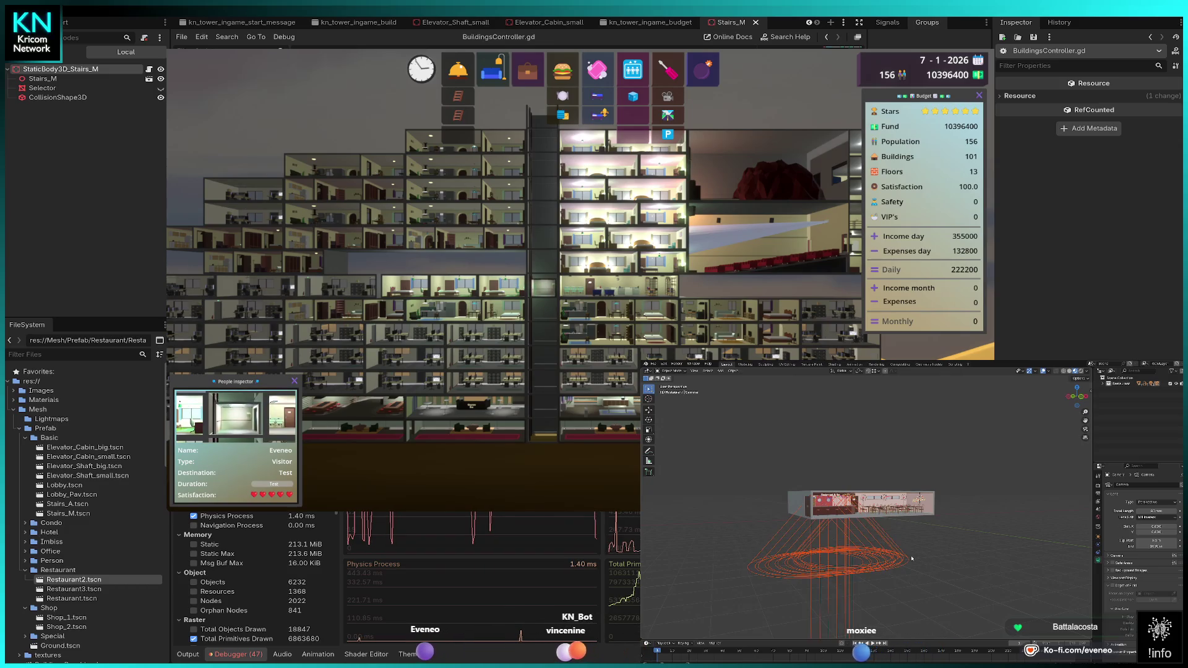
key("x")
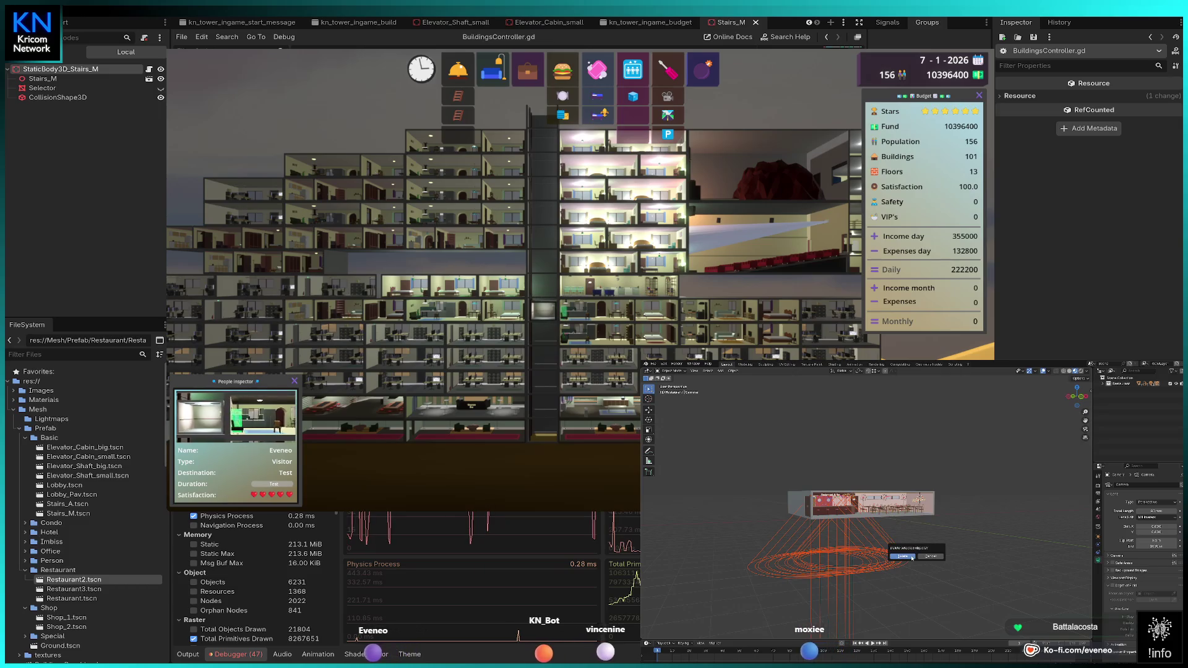
left_click(911, 558)
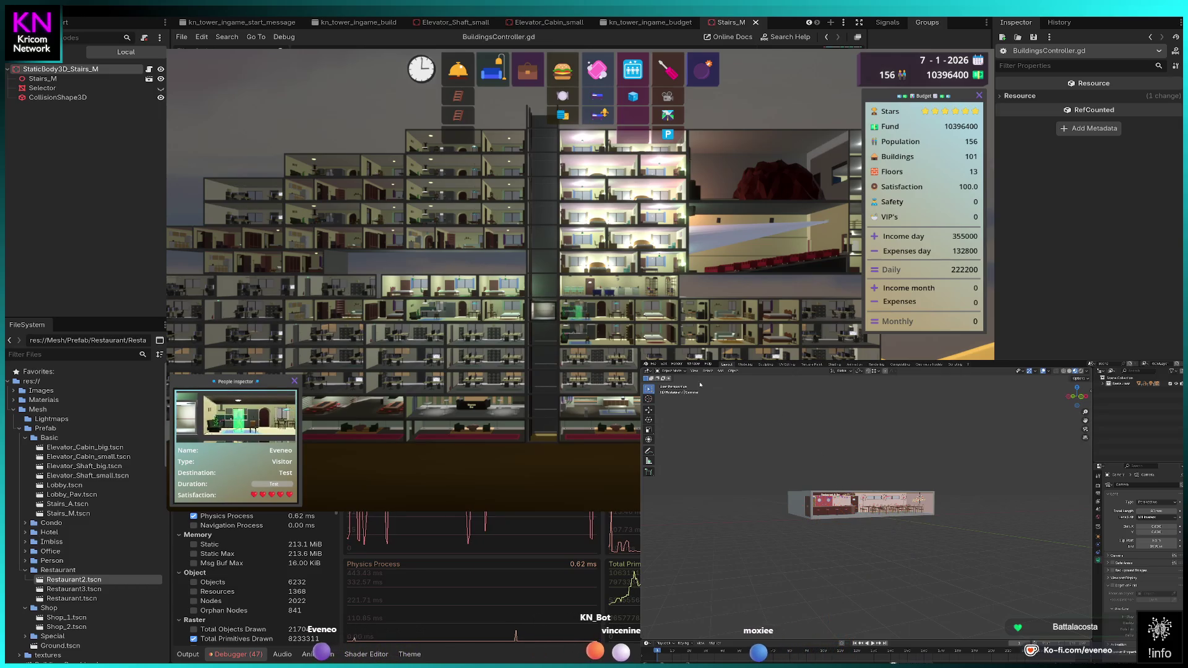
left_click(654, 364)
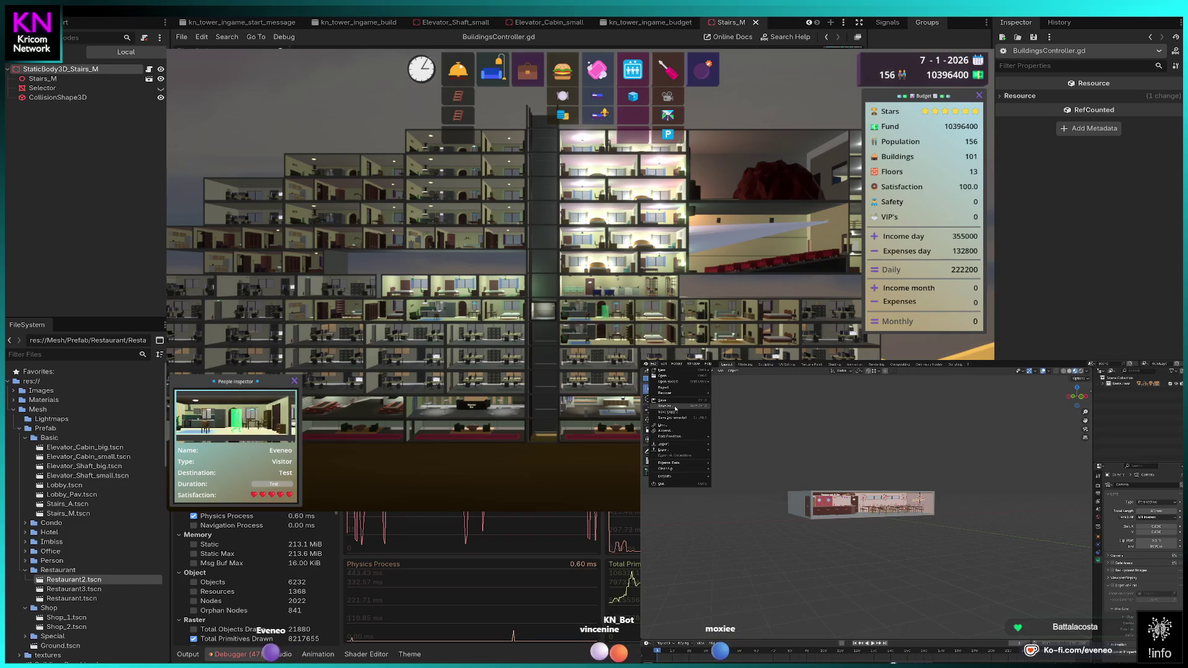
key("Escape")
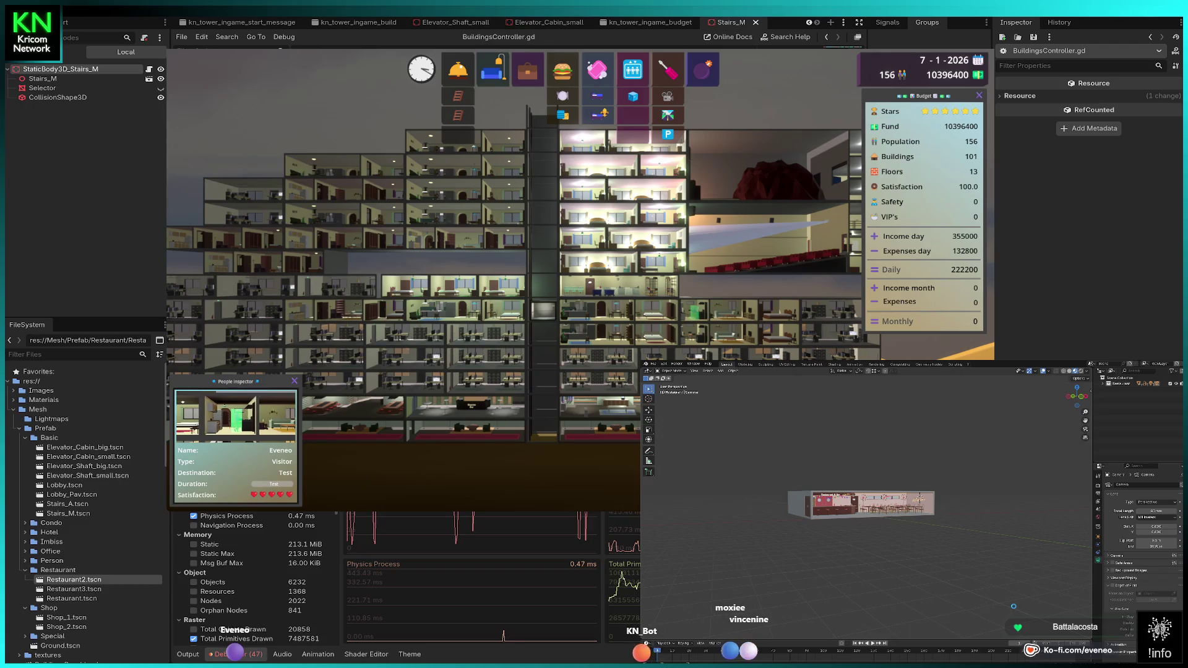
Step: Filter the Outliner with 'po' to list the restaurant's Point lights
scroll(887, 508, "up", 4)
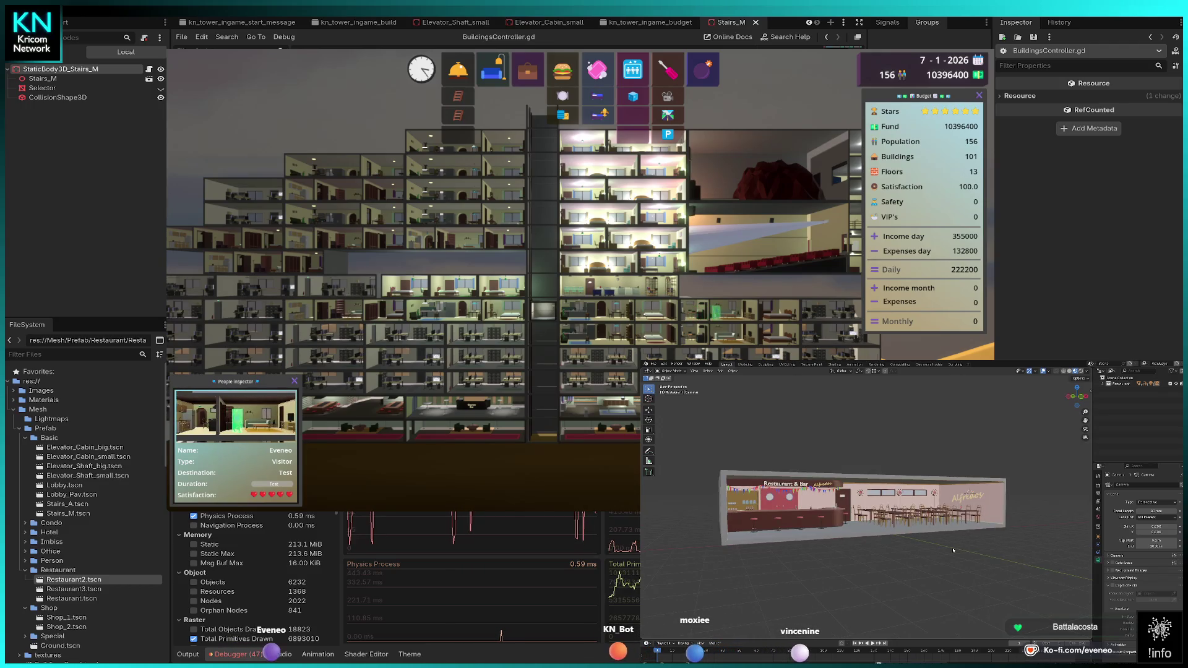
left_click(1098, 575)
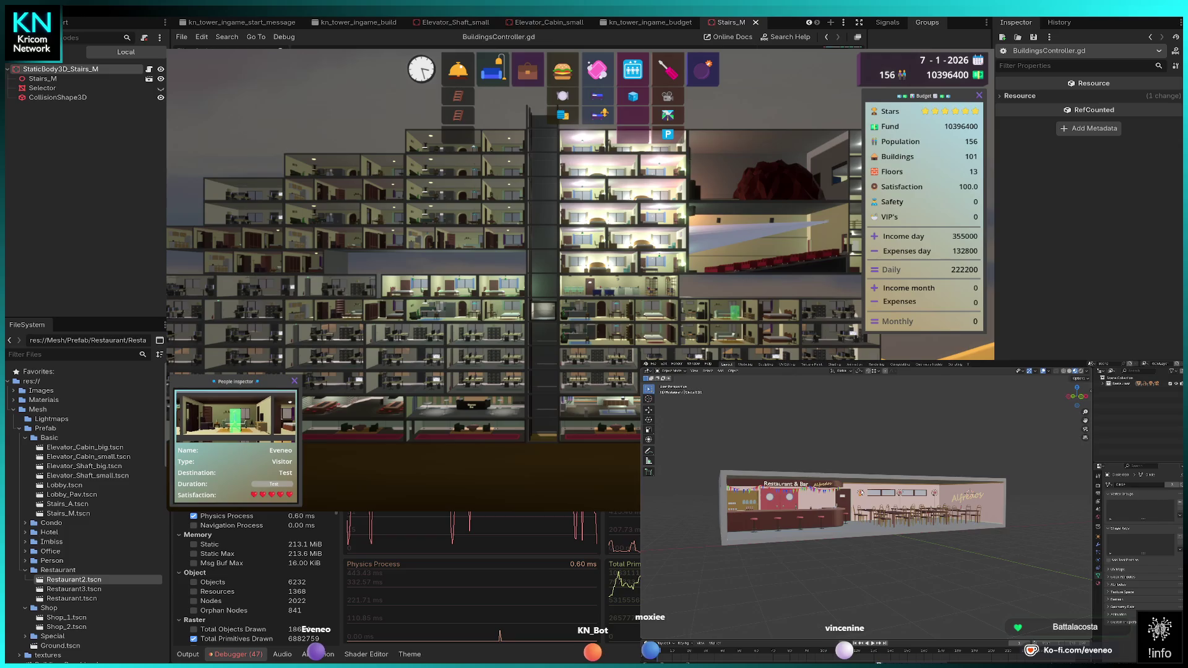
scroll(866, 501, "up", 5)
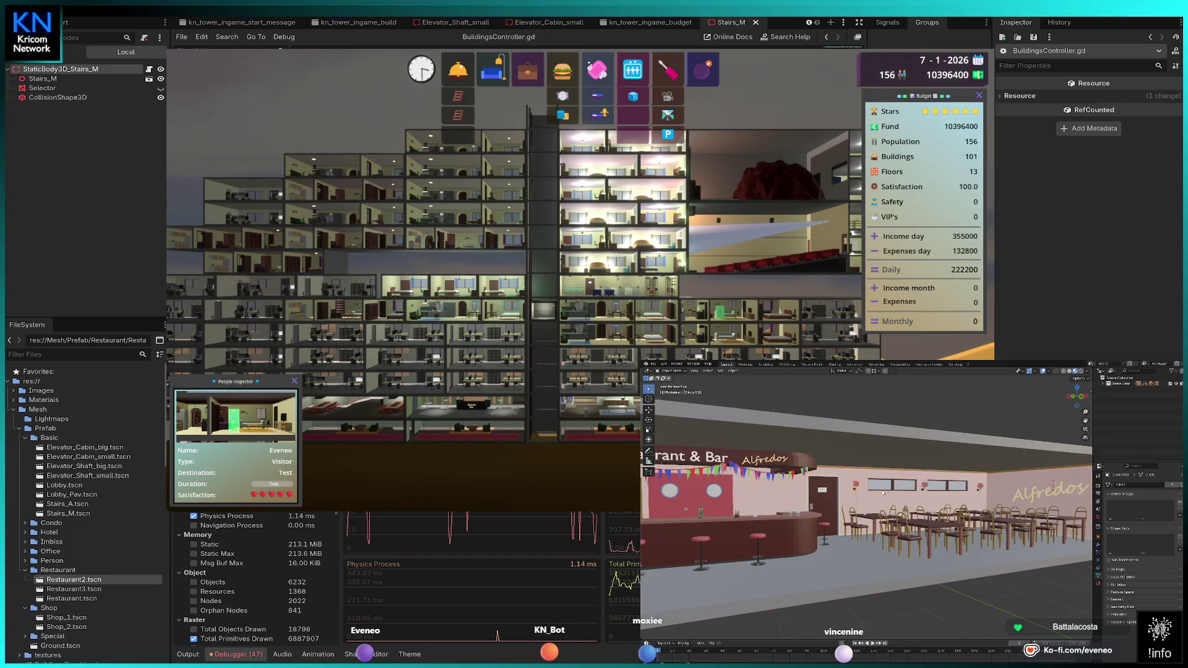
left_click(1151, 372)
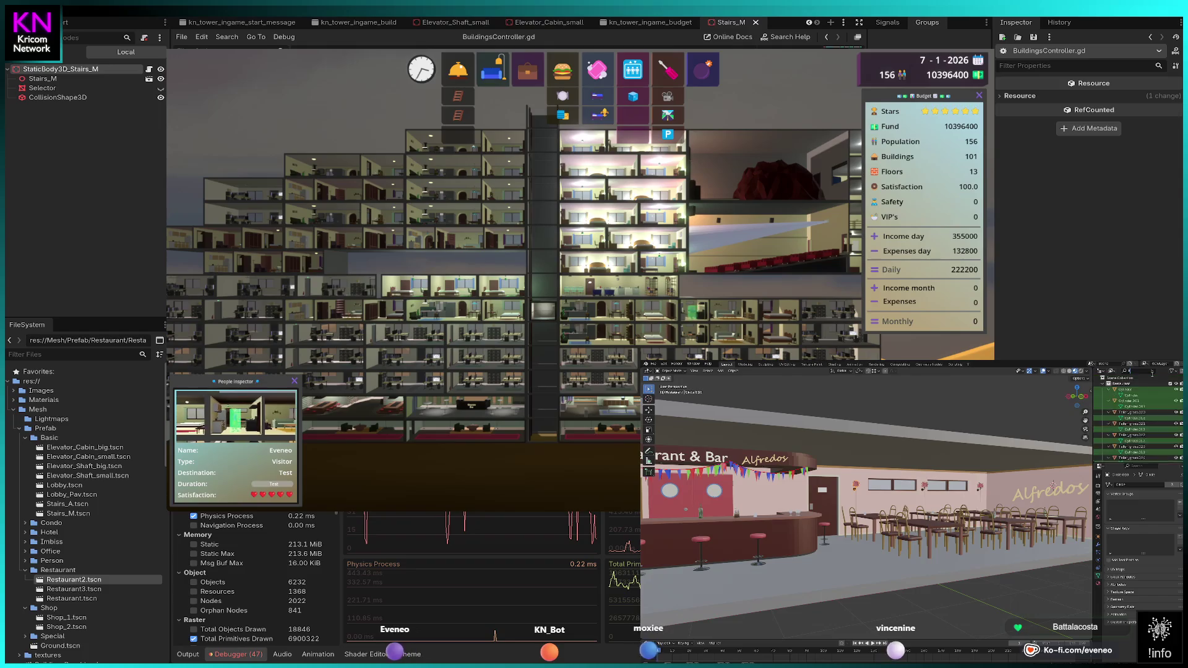
type("tp")
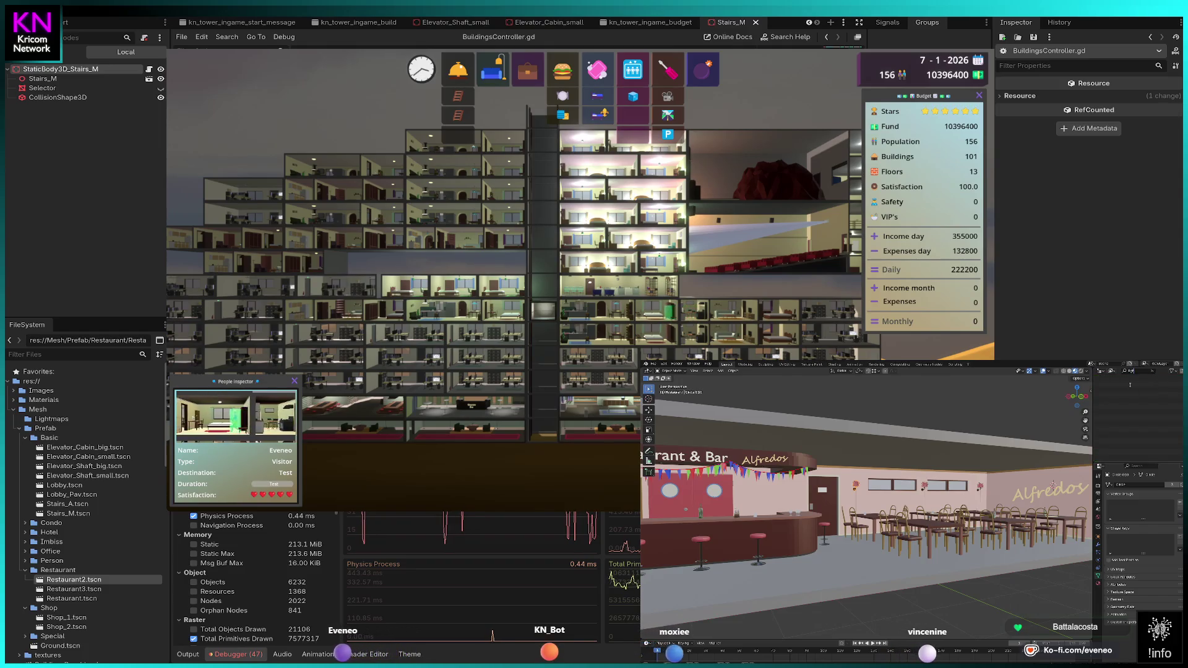
key("BackSpace")
key("BackSpace")
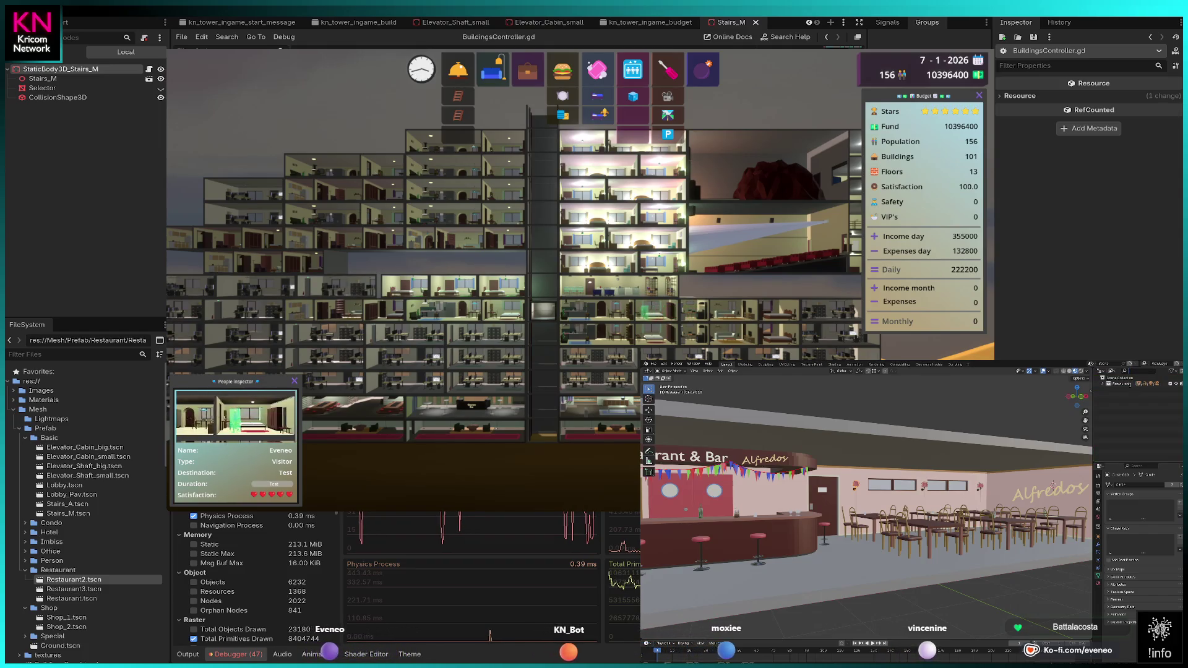
type("po")
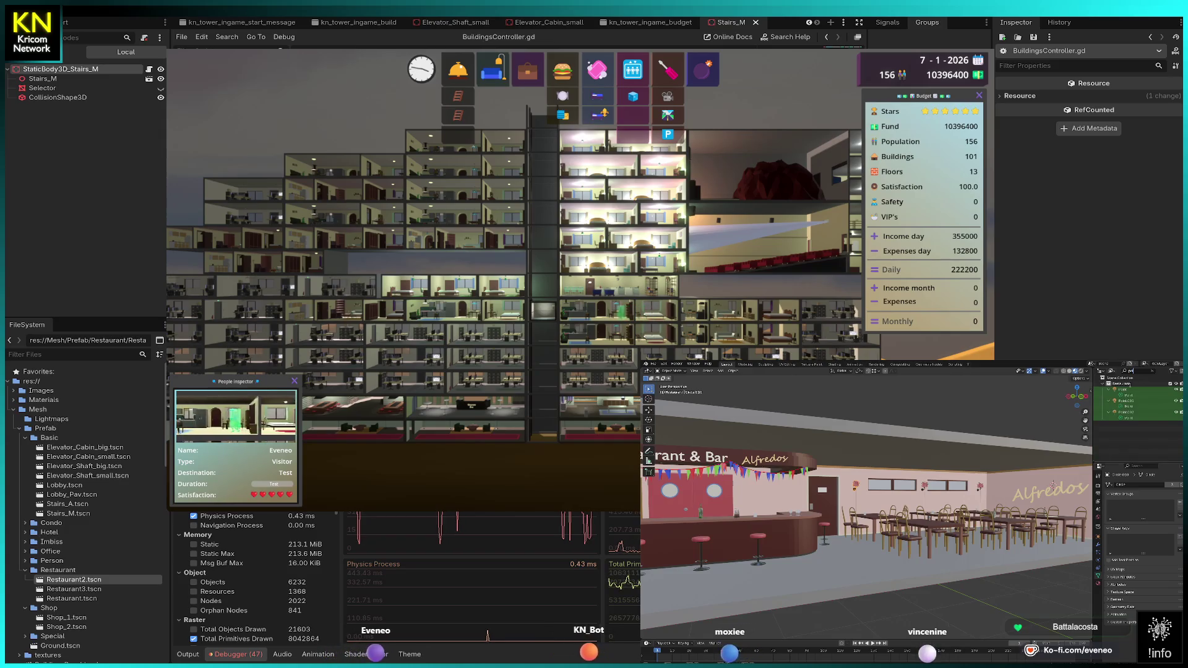
Step: Delete the Point.002 and Point lights, then select the Cube.379 mesh
left_click(1119, 390)
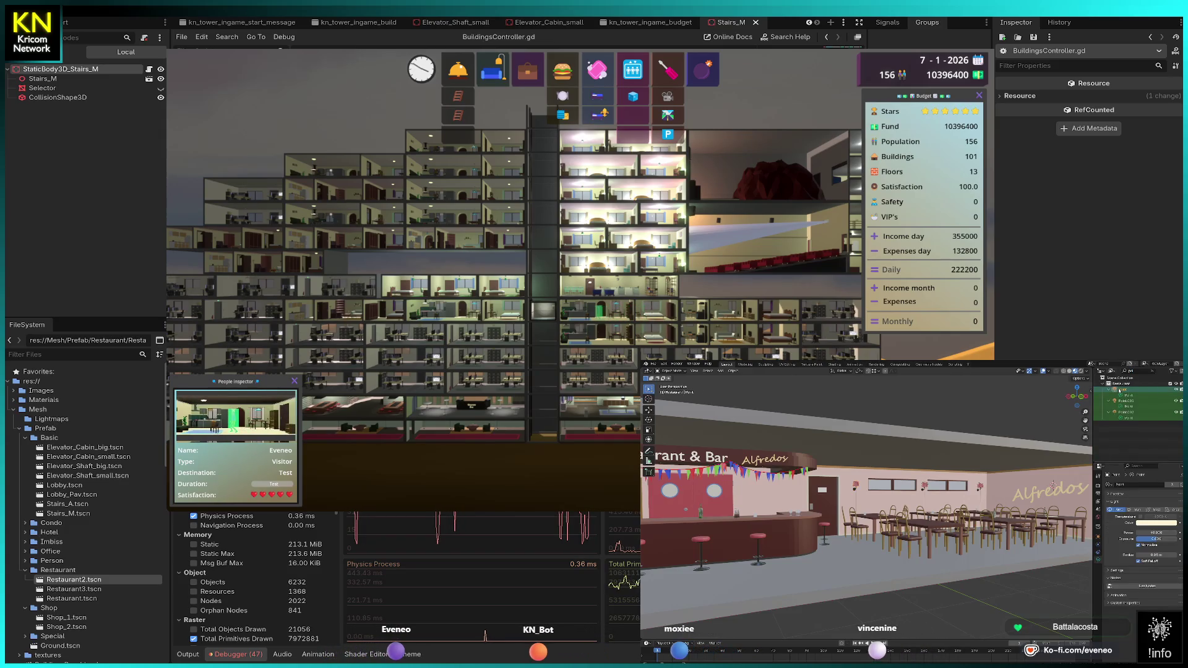
left_click(1121, 412)
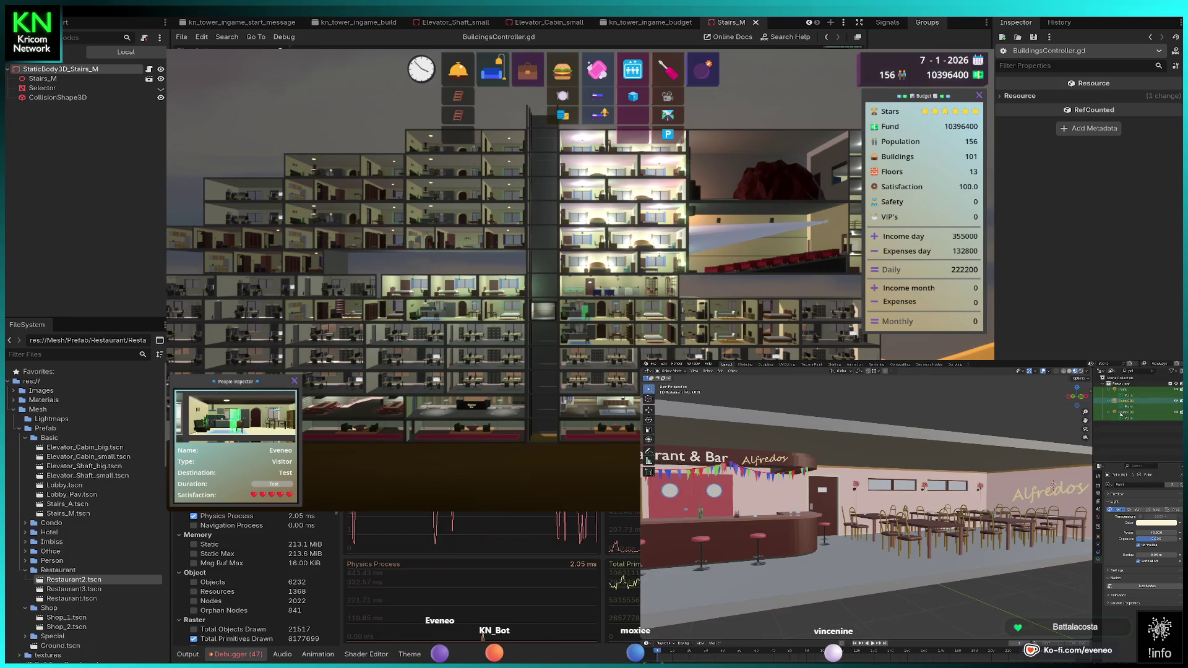
left_click(1146, 394)
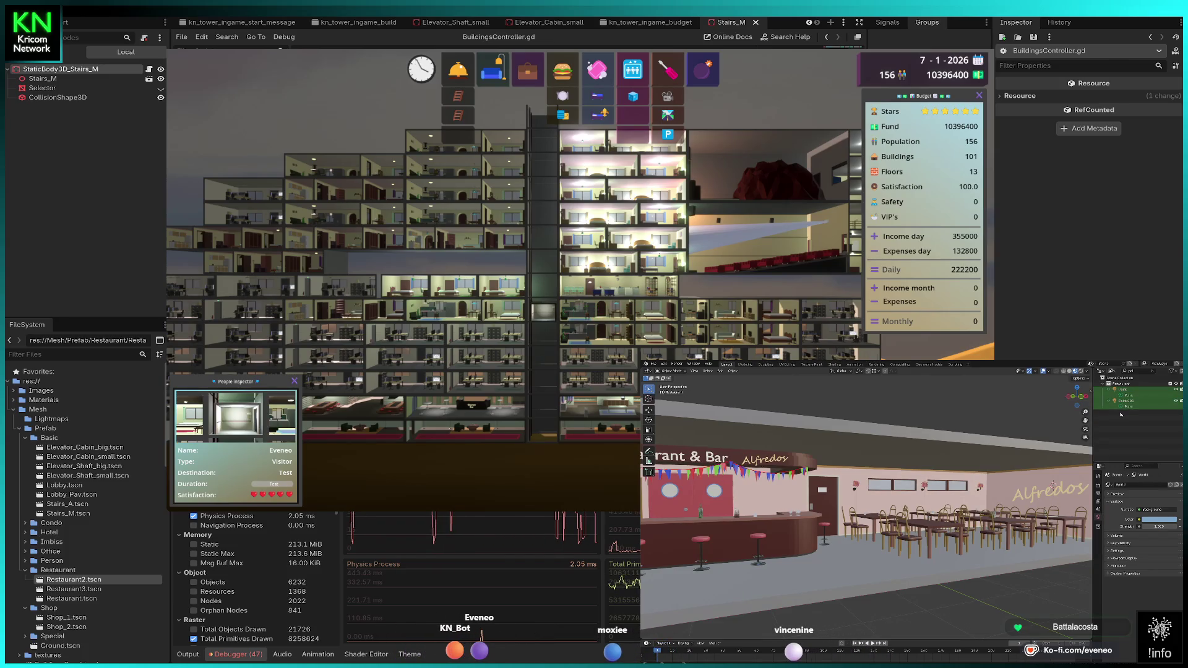
left_click(1124, 401)
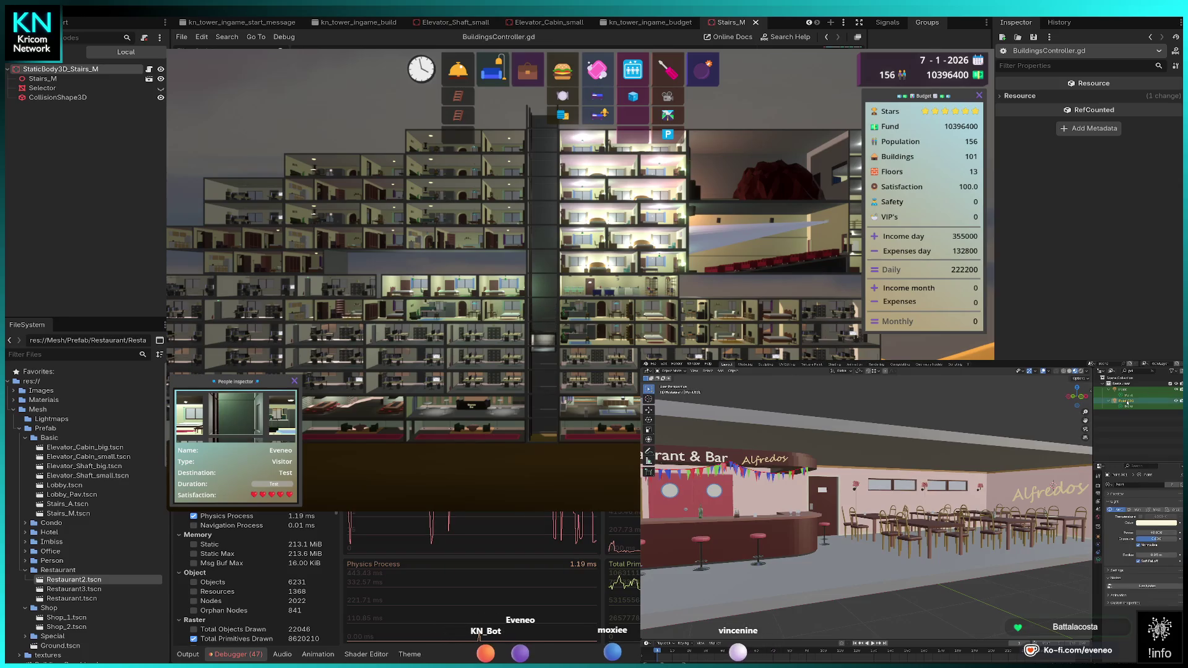
key("Delete")
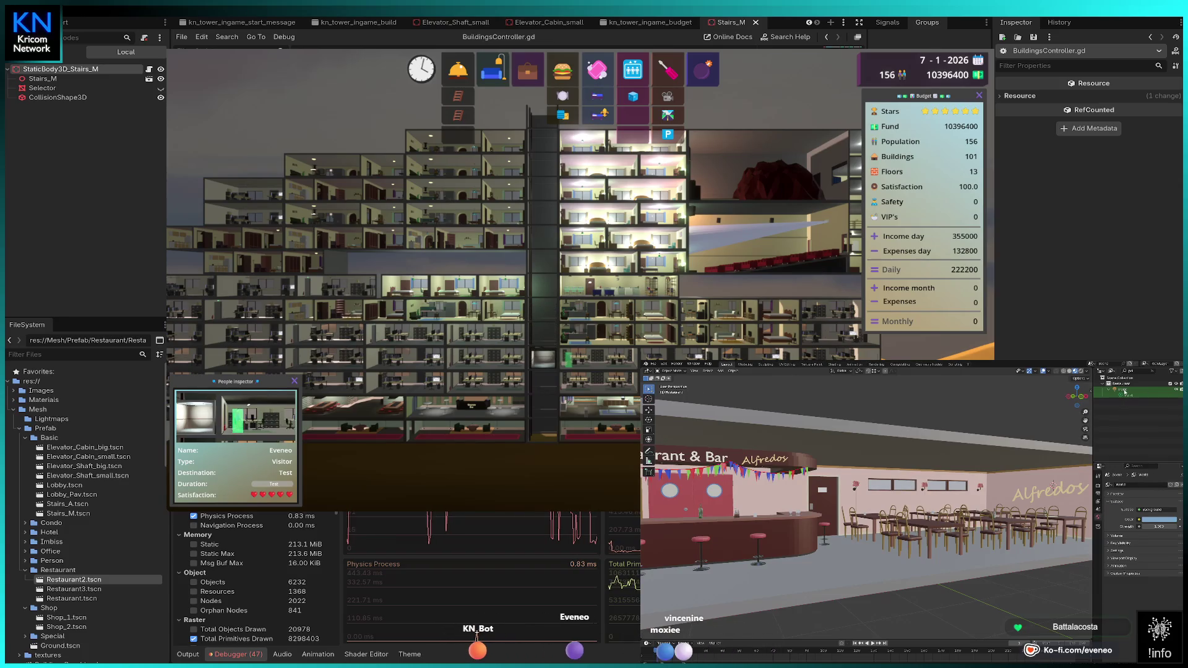
left_click(1125, 392)
key("Delete")
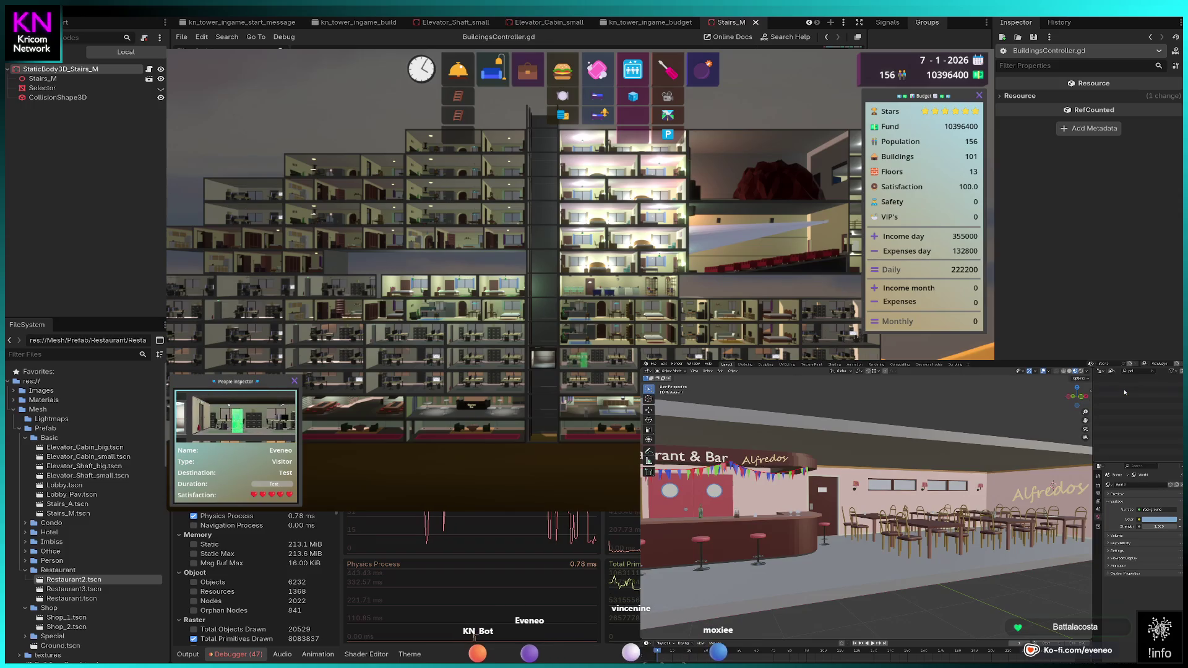
scroll(1125, 393, "up", 3)
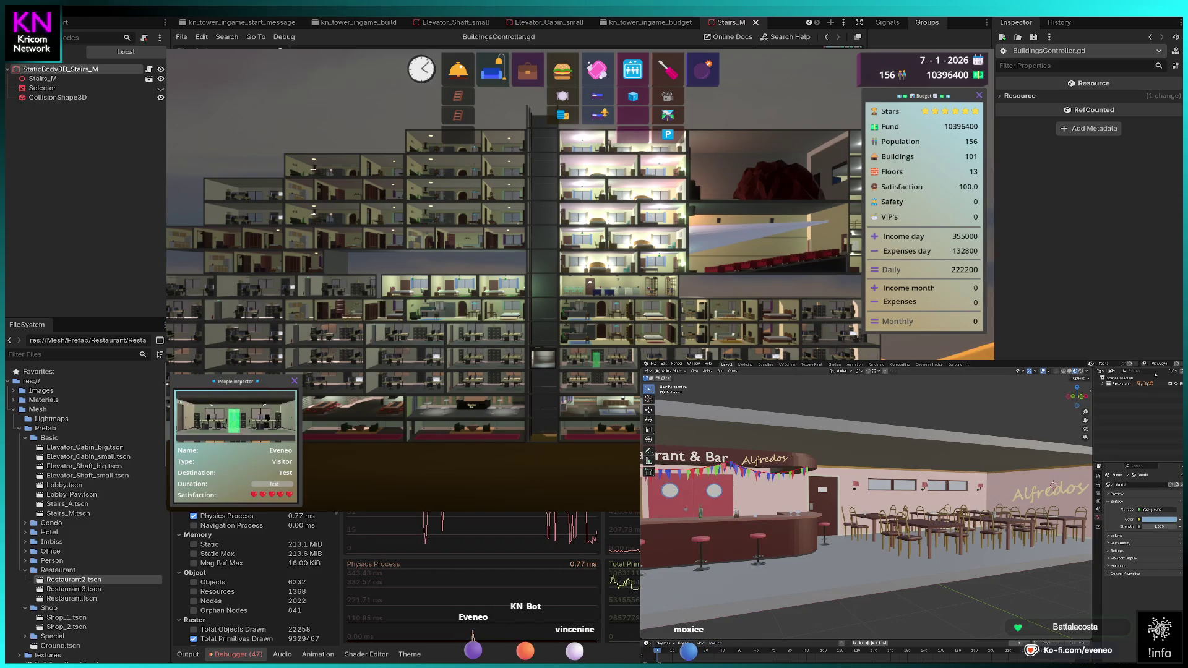
key("ctrl+z")
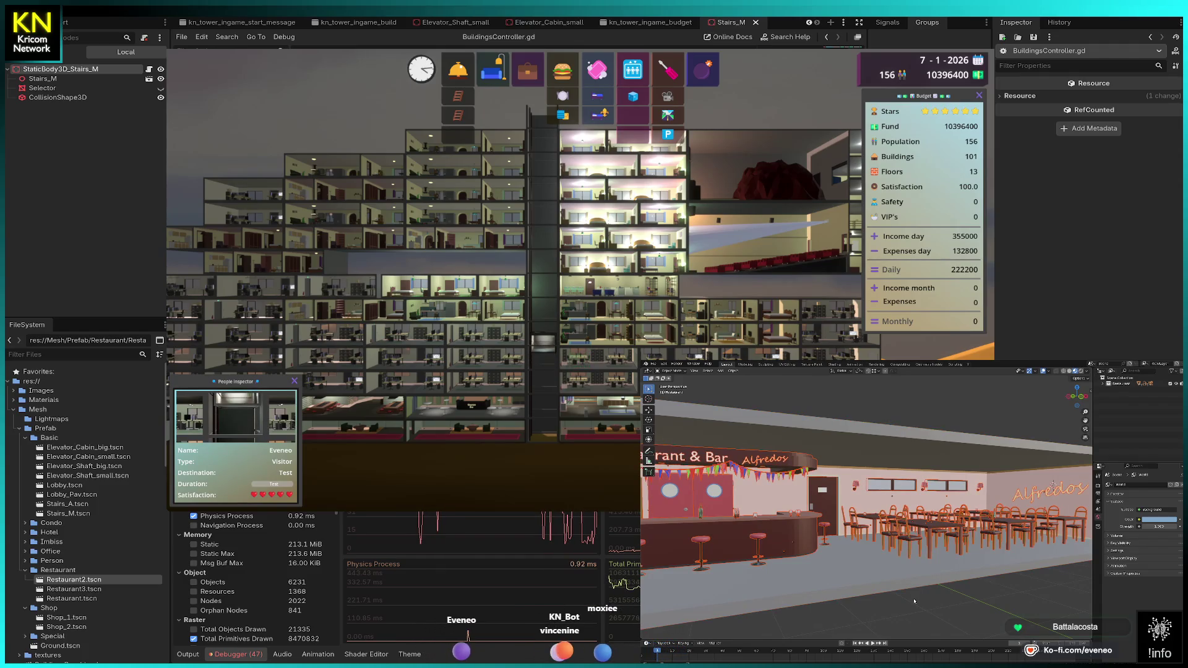
left_click(898, 576)
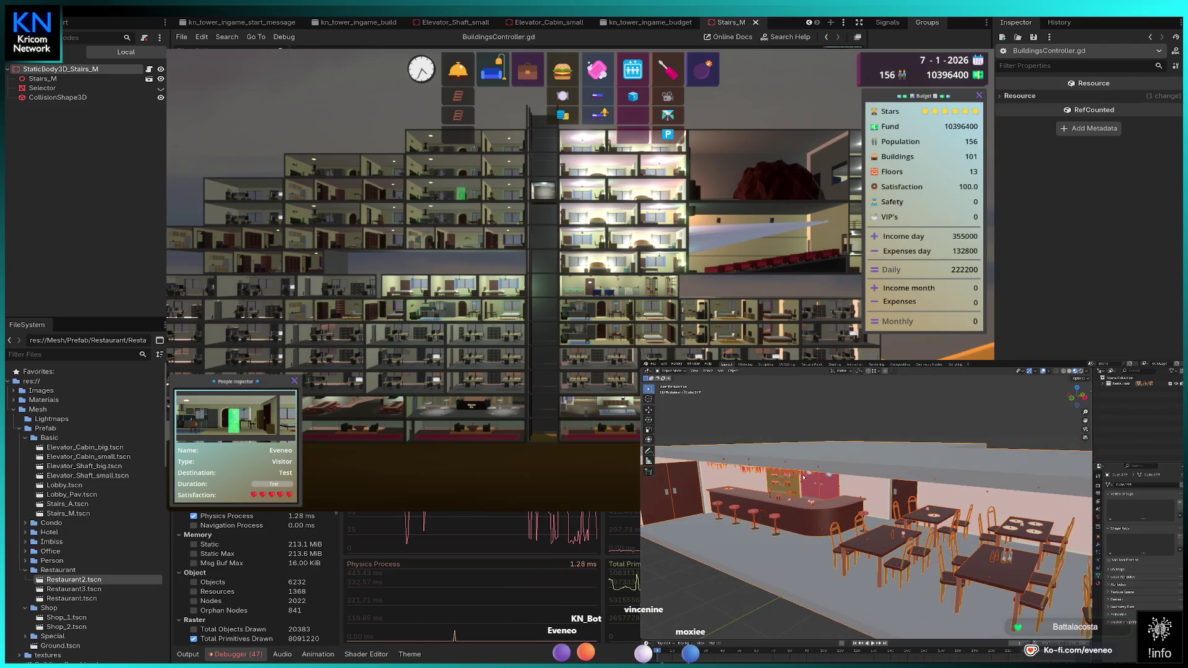
Step: Delete the selected bar stools and ceiling decorations from the restaurant
right_click(776, 578)
left_click(756, 572)
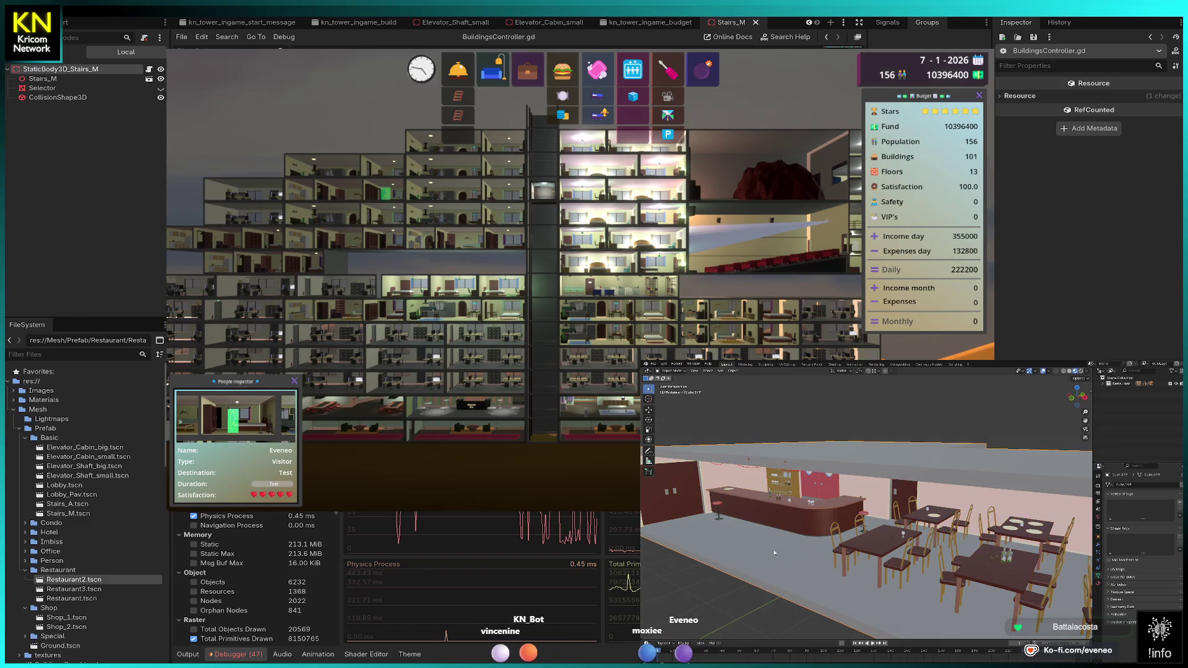
key("a")
Step: Merge the restaurant mesh's vertices by distance 0.01, then view it from an elevated front angle
key("Tab")
key("a")
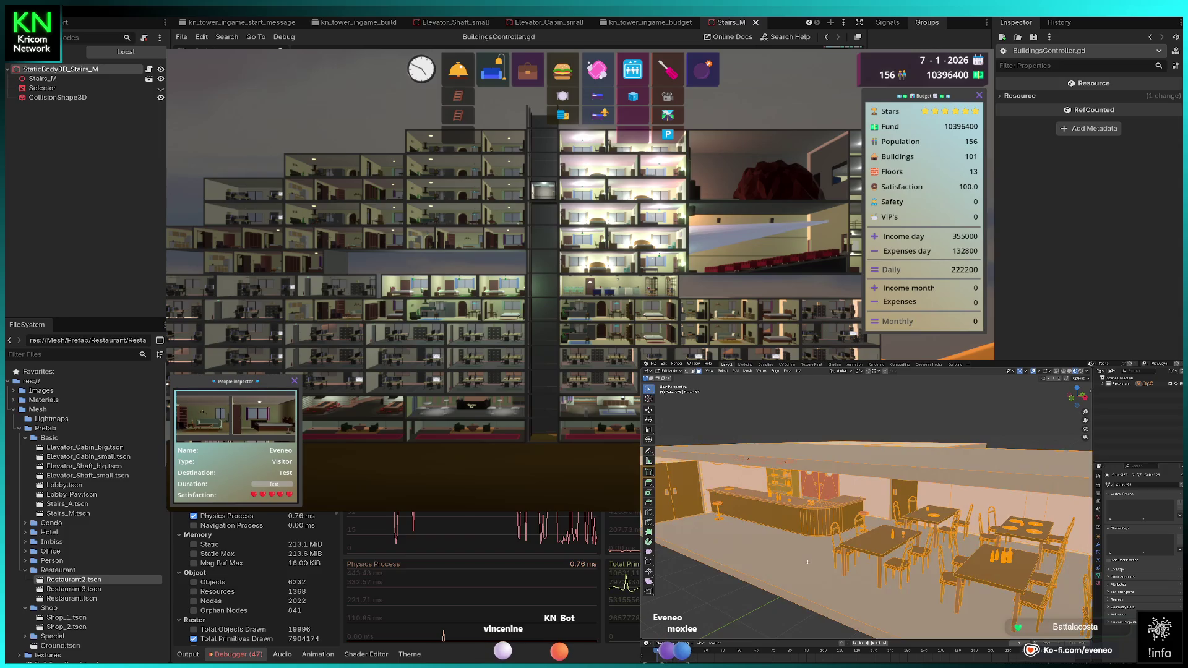
key("m")
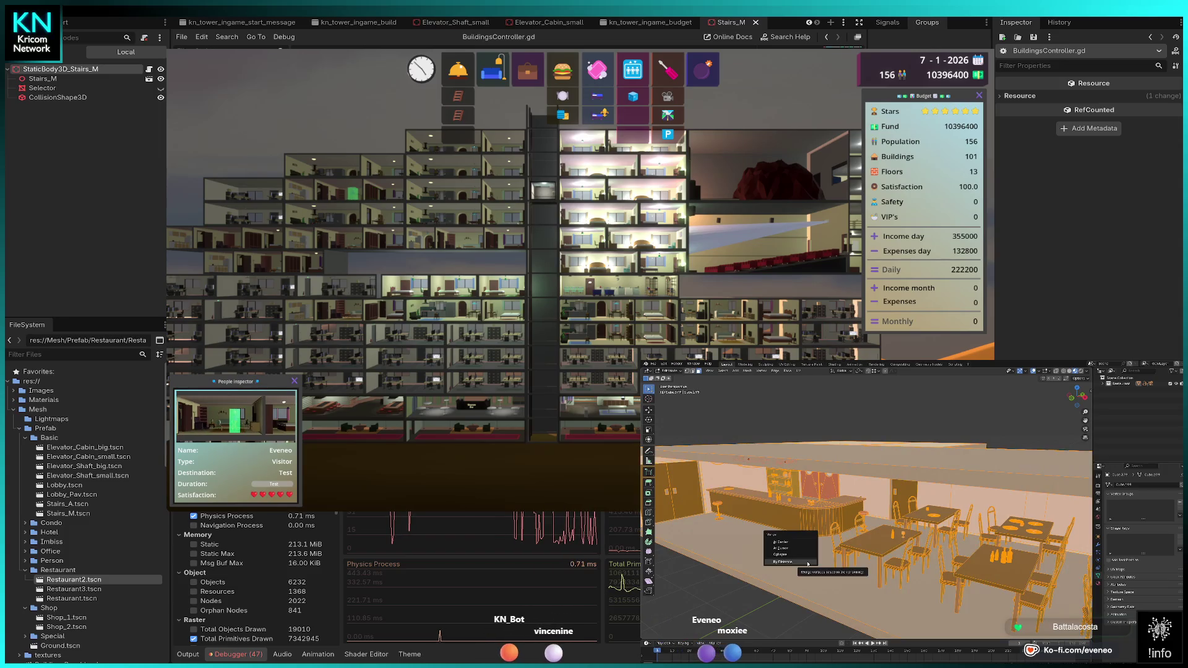
left_click(804, 564)
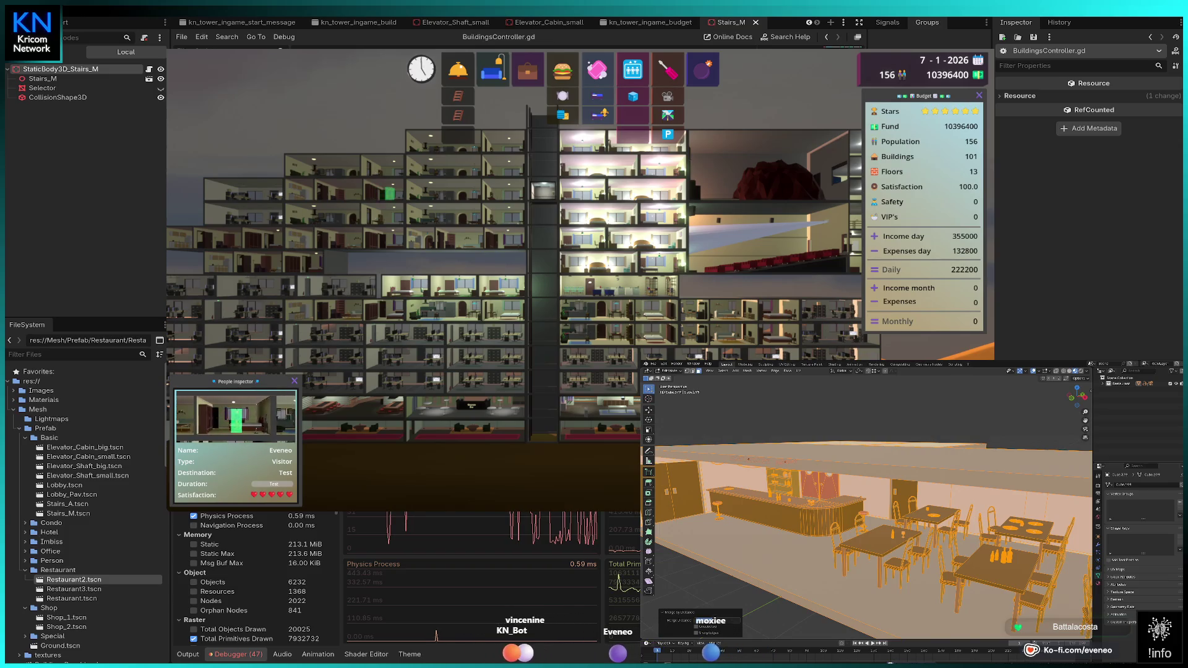
type("0.01")
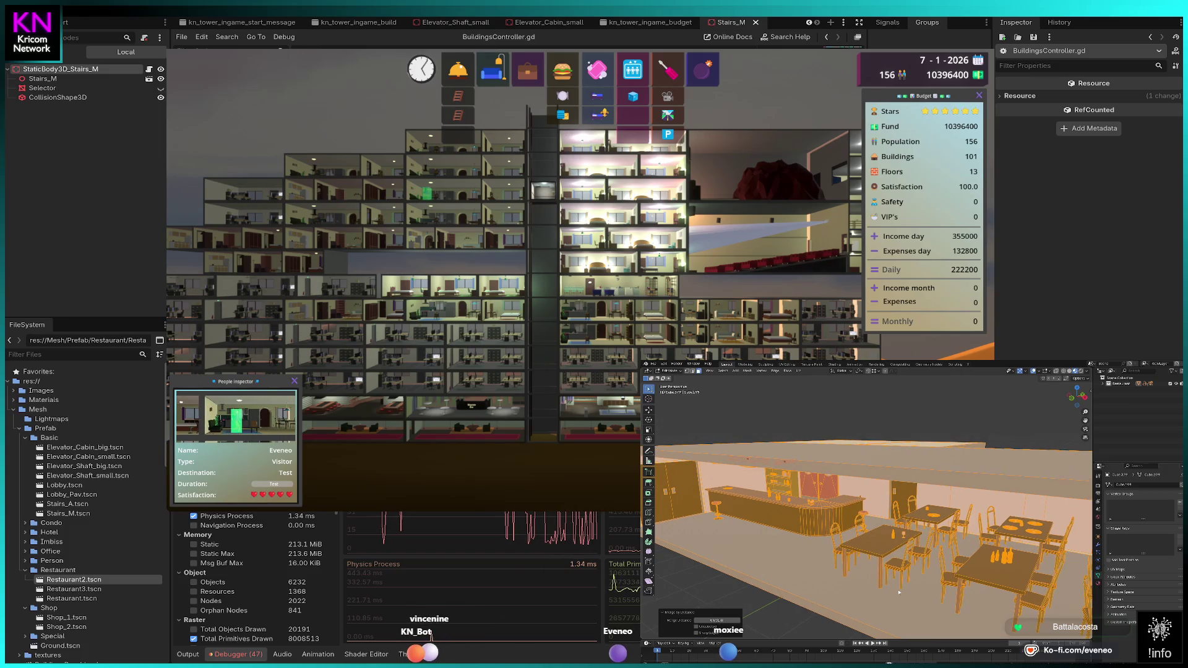
key("KP_1")
left_click(923, 583)
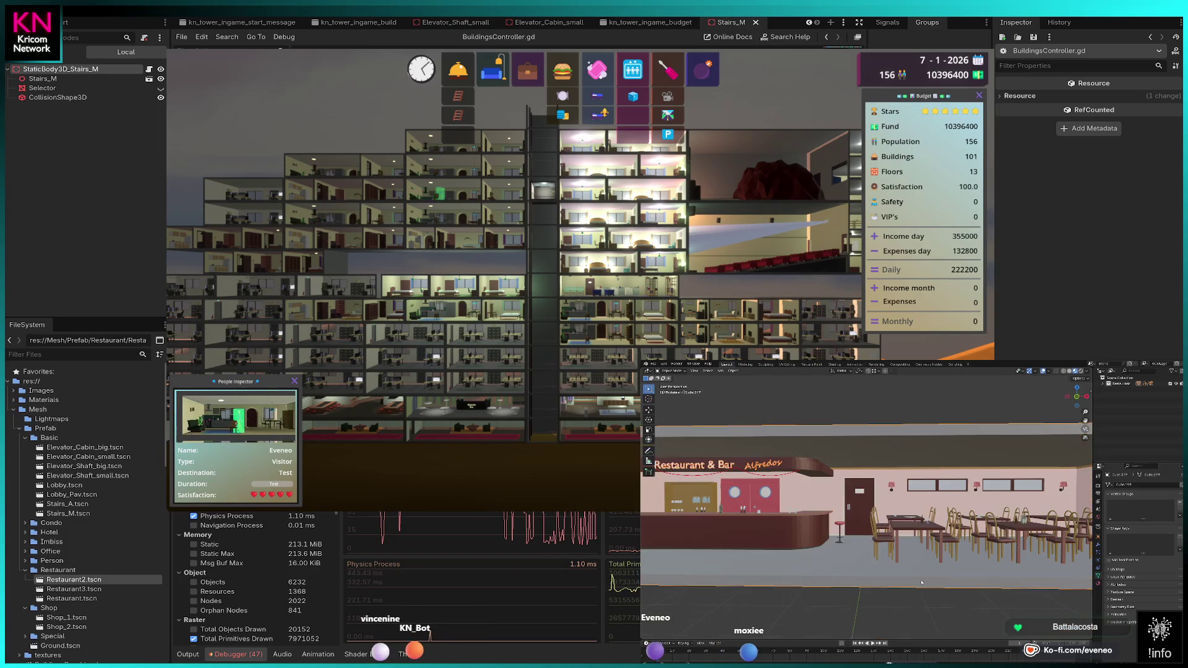
scroll(915, 532, "down", 2)
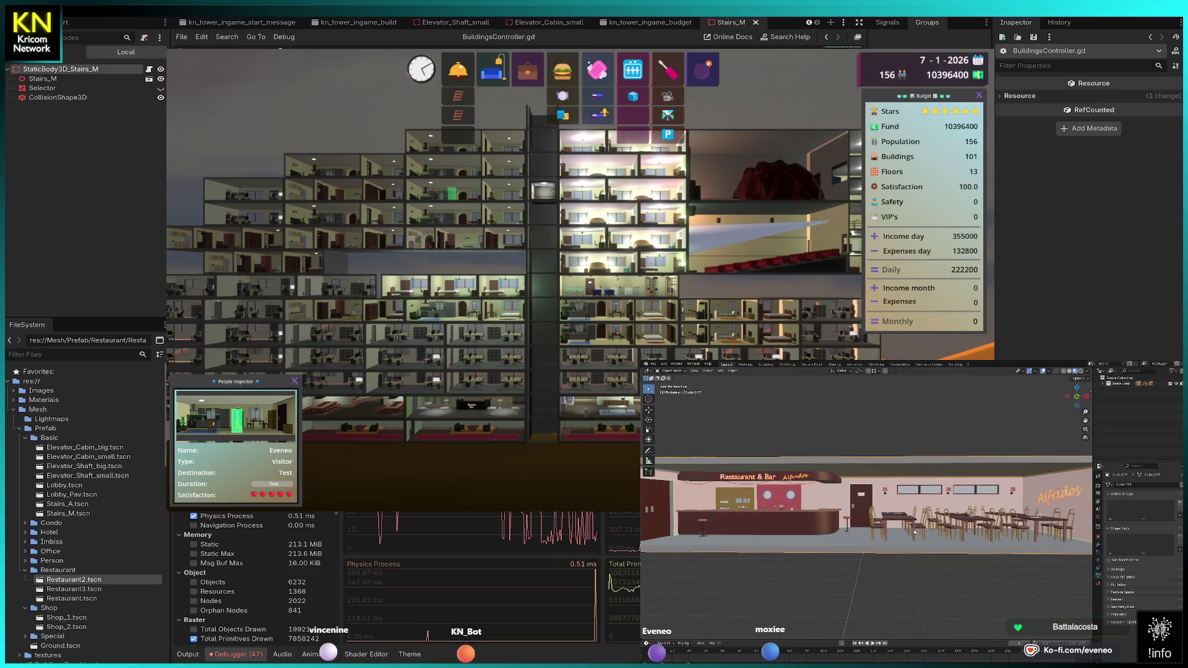
key("KP_8")
key("KP_8")
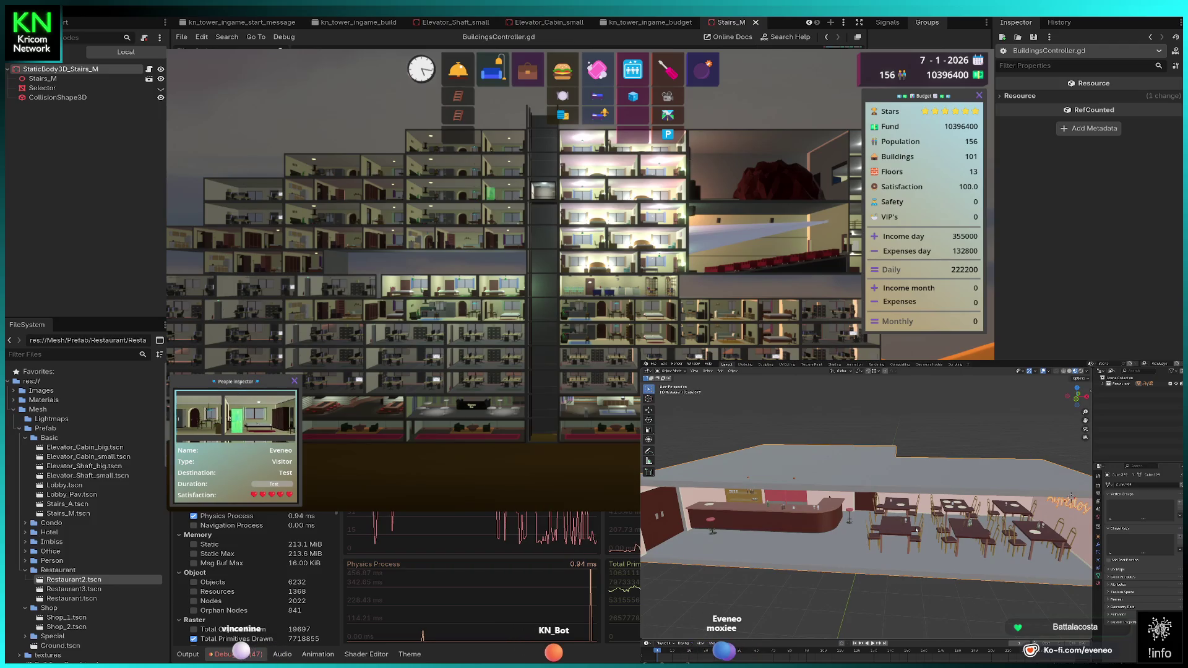
Step: Purge unused data from the restaurant file via File > Clean Up
left_click(654, 364)
mouse_move(665, 468)
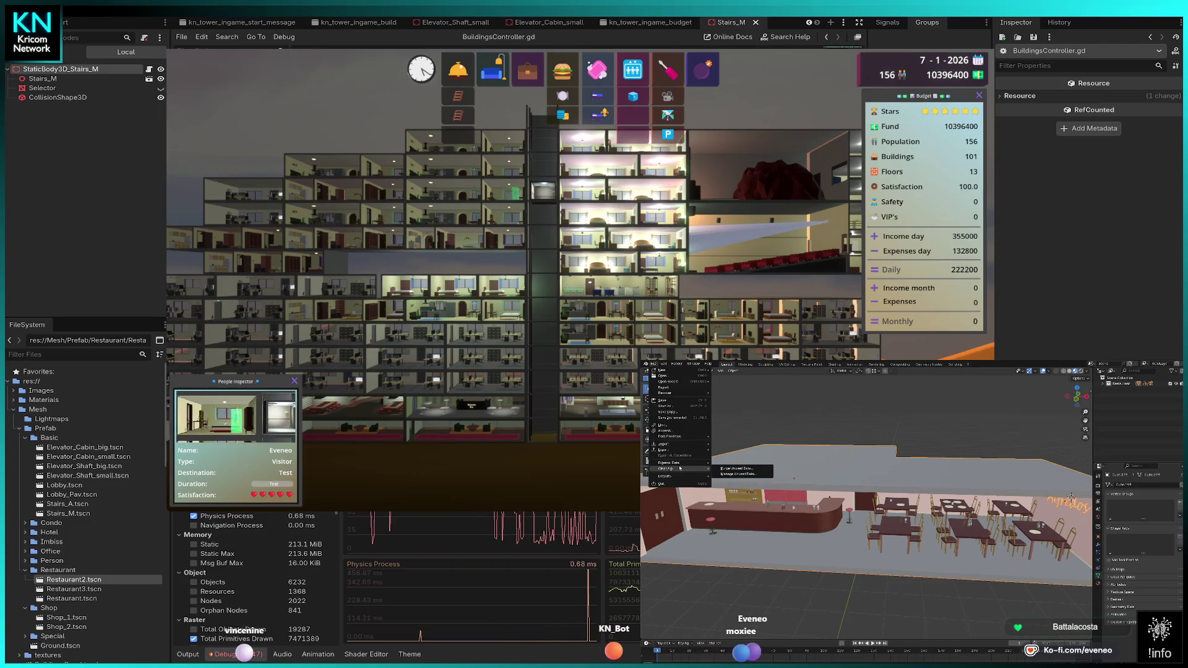
left_click(734, 470)
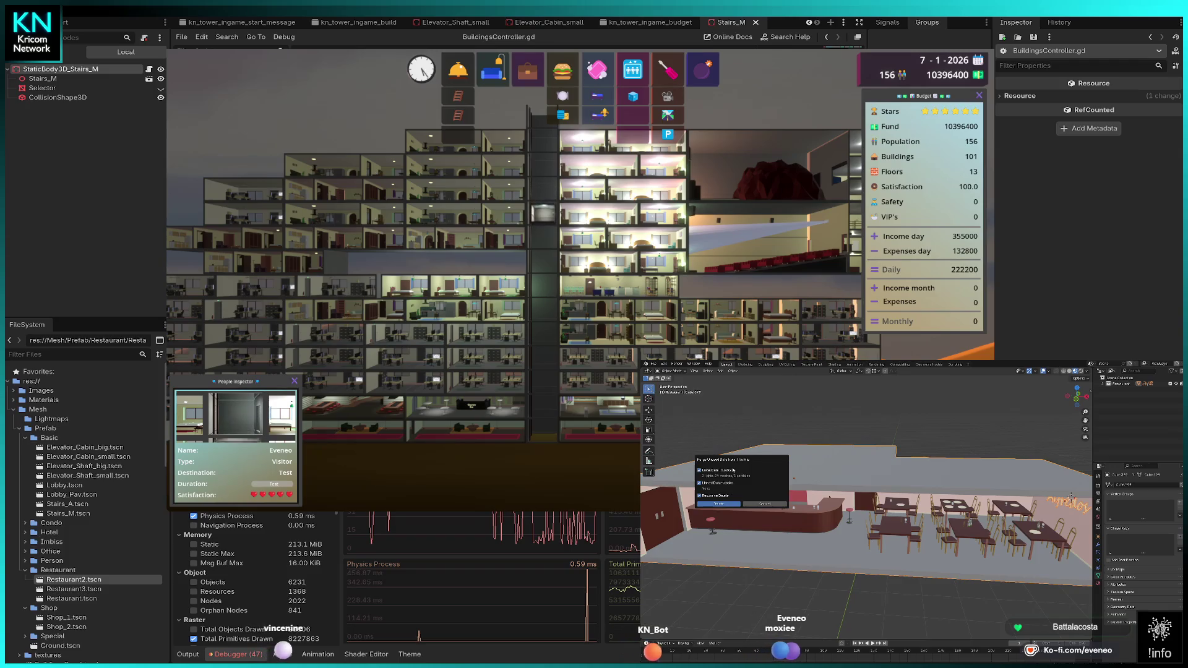
left_click(719, 504)
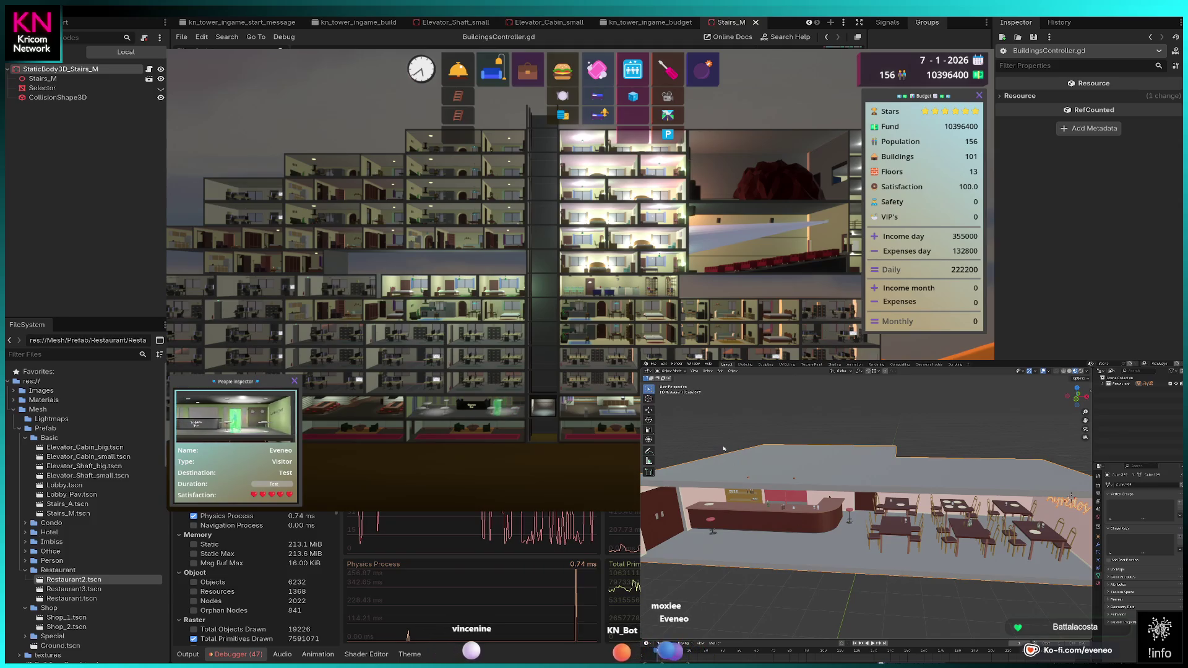
left_click(654, 364)
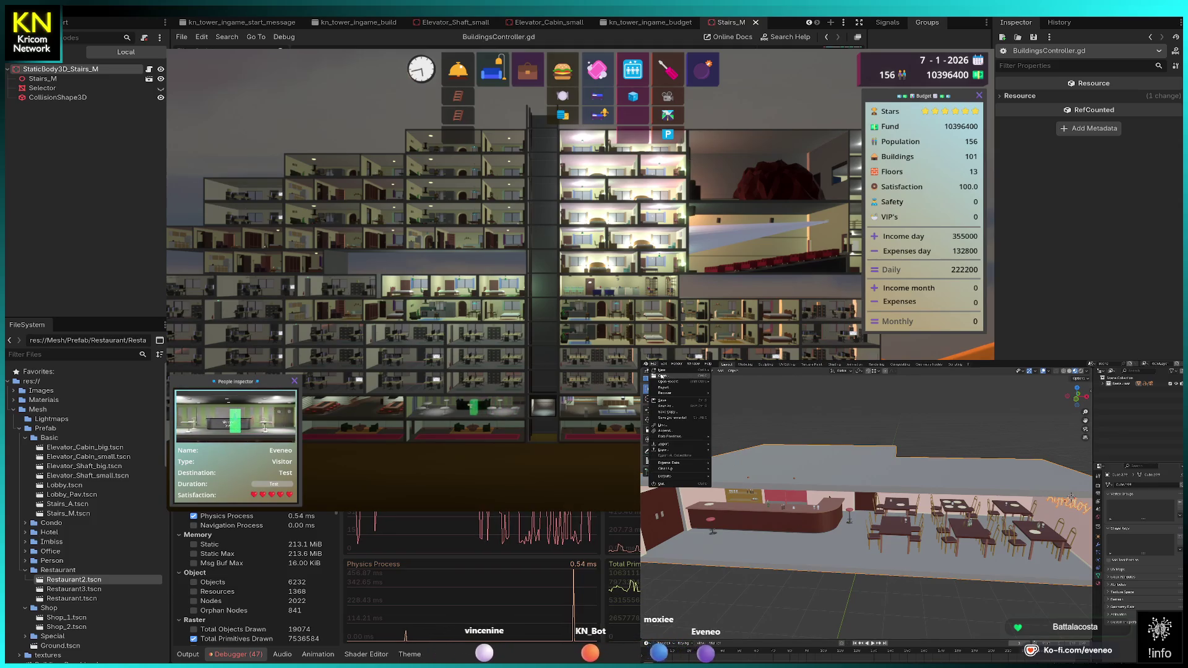
key("Escape")
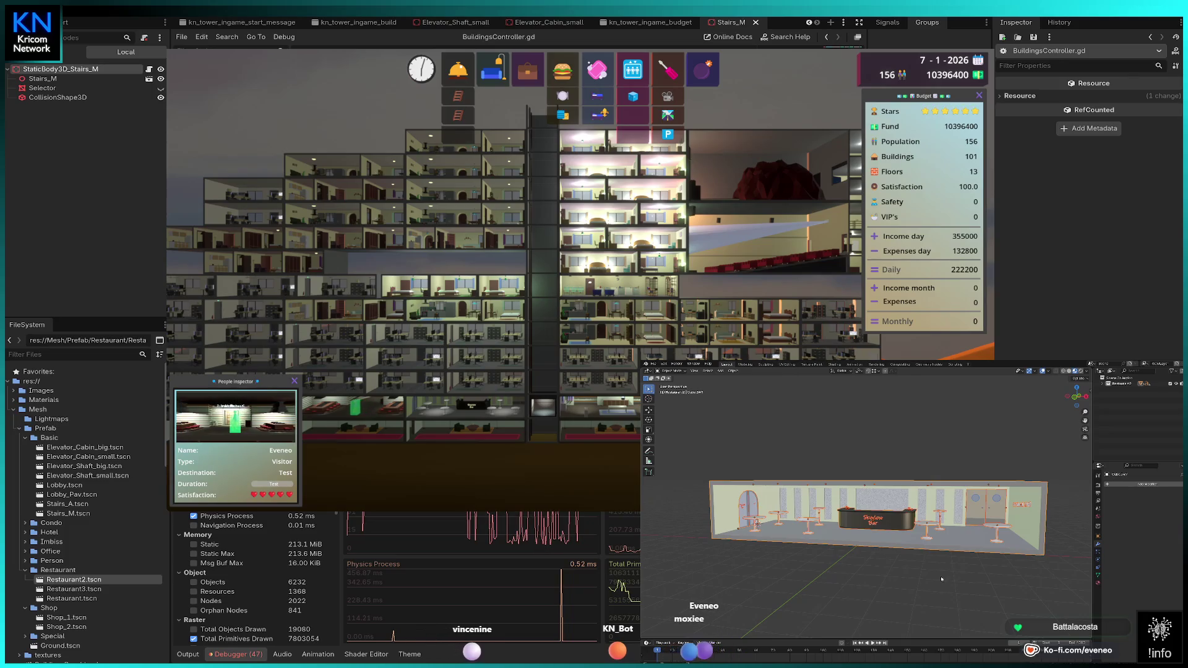
Step: Check the bar model's mesh in Edit Mode, then go to the File menu to load another model
right_click(894, 540)
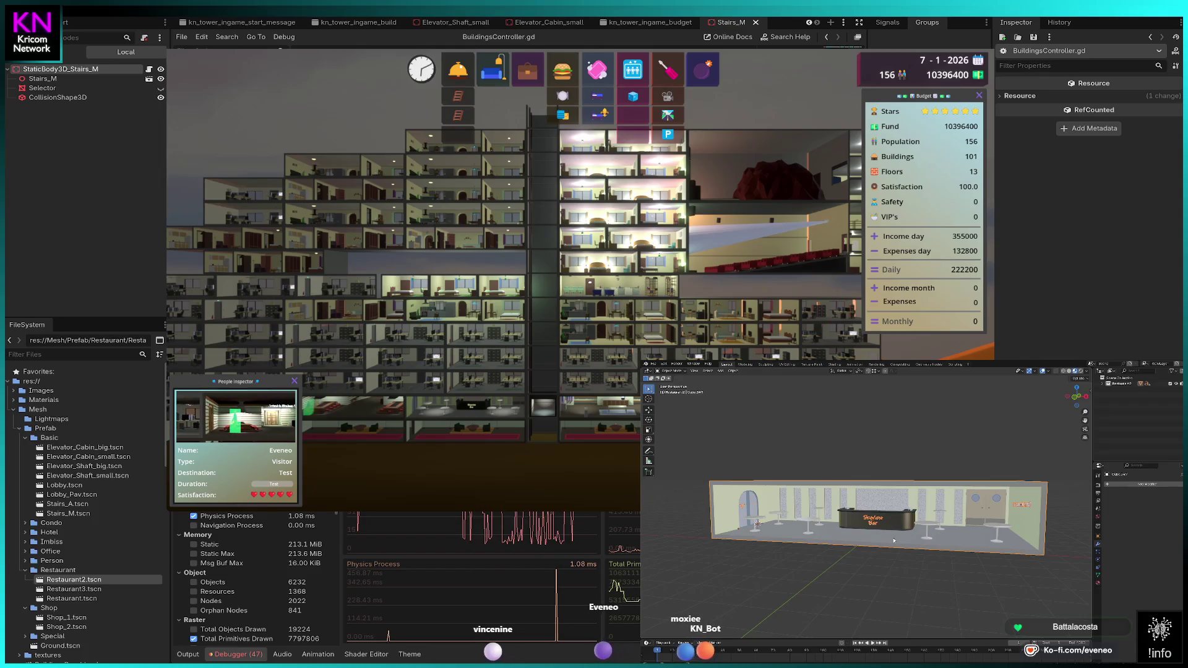
key("Tab")
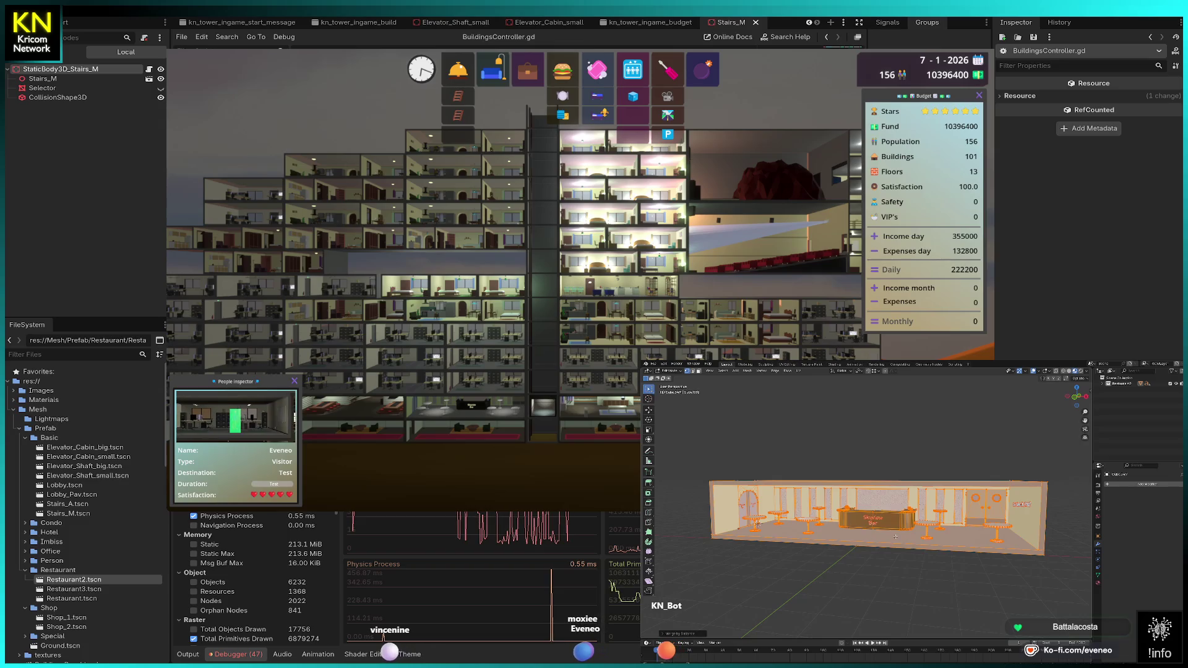
key("Tab")
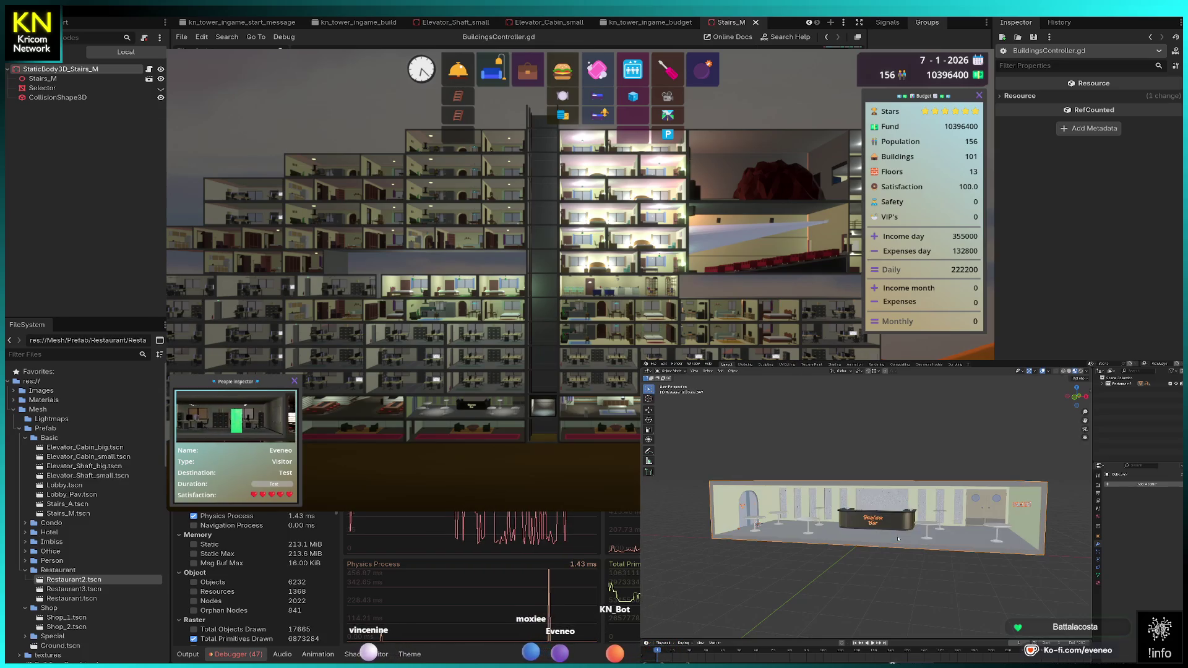
left_click(653, 364)
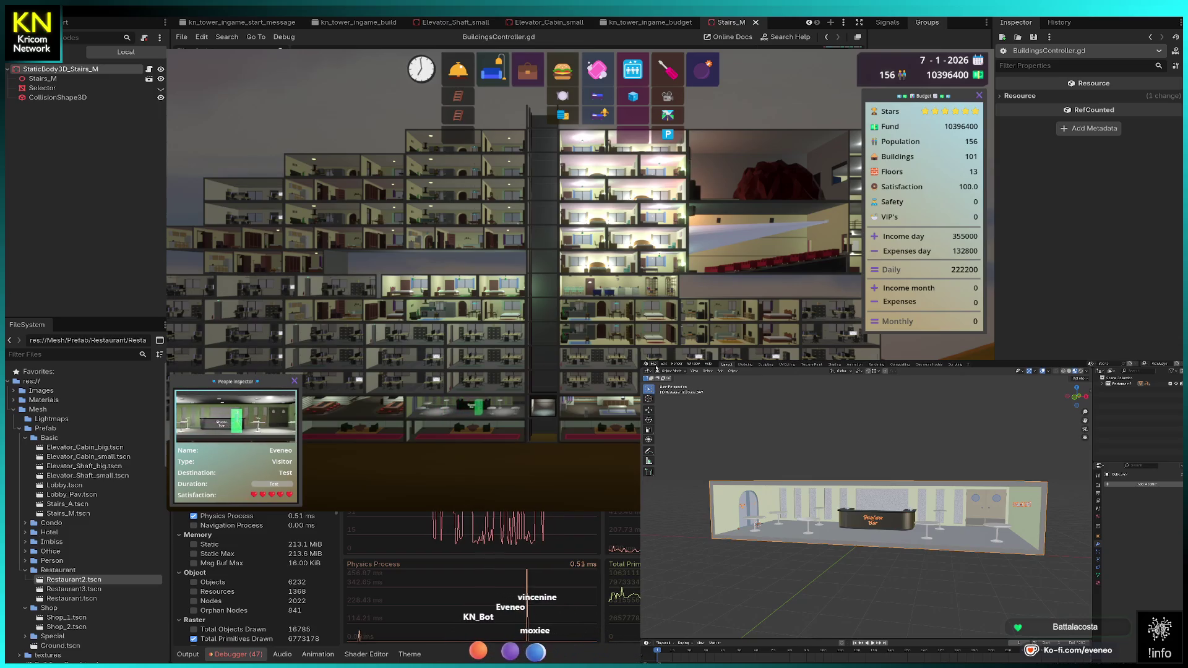
left_click(658, 365)
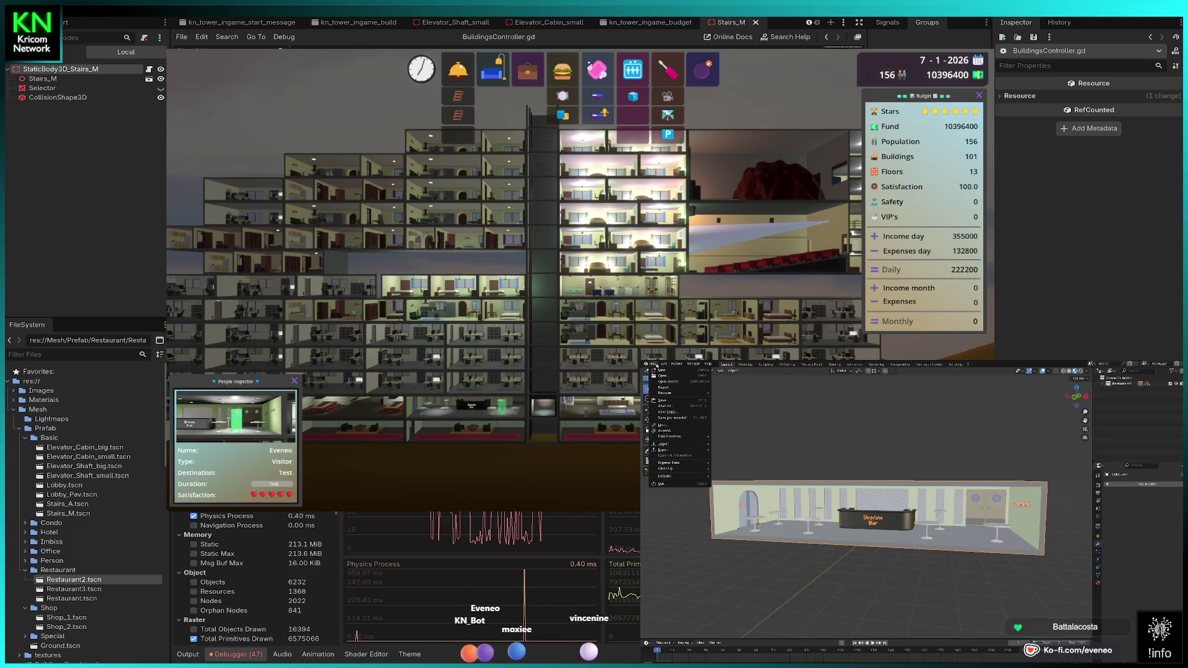
key("Escape")
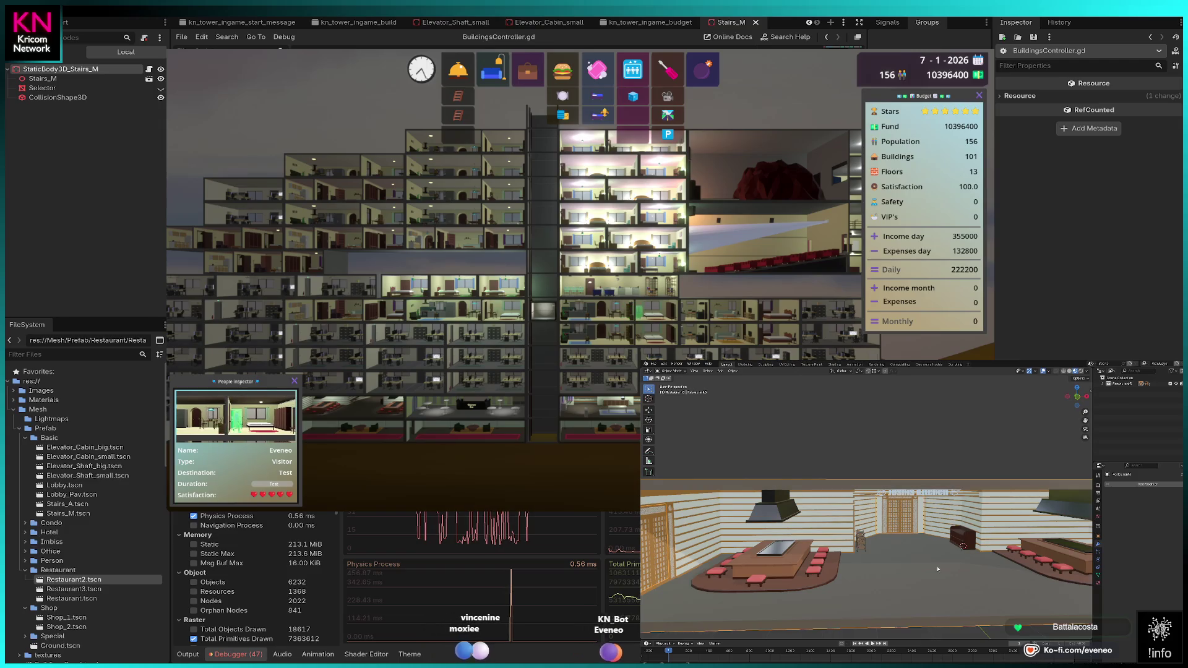
Step: Select all the teppanyaki restaurant parts and join them into one object
scroll(937, 568, "down", 4)
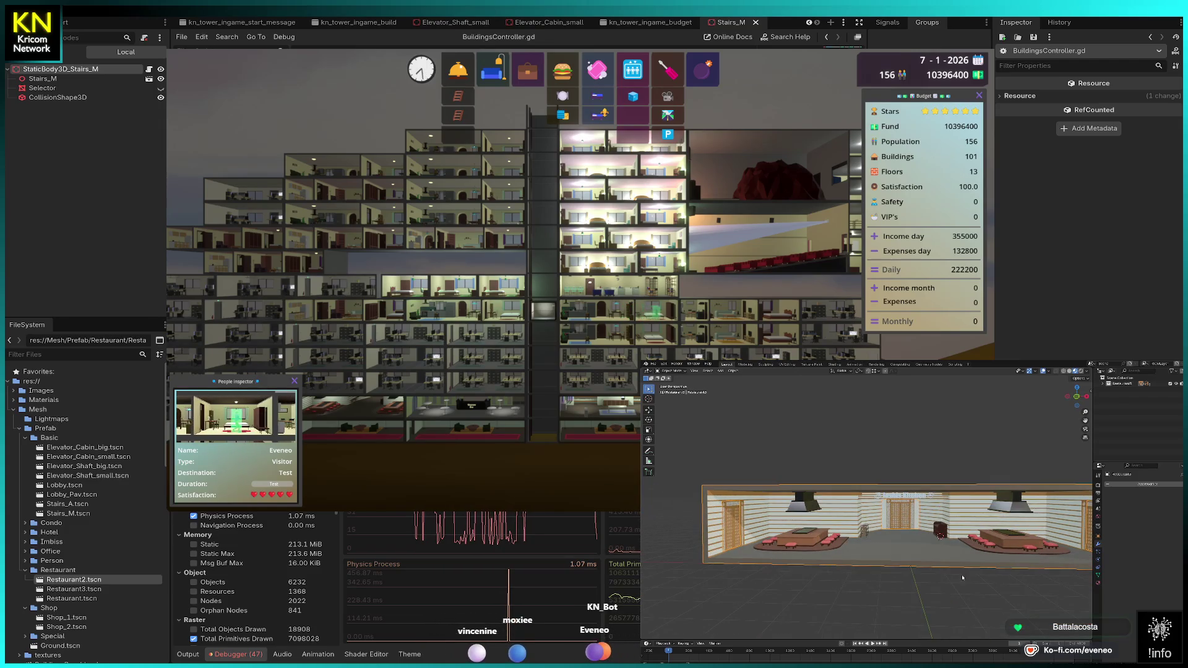
left_click(915, 562)
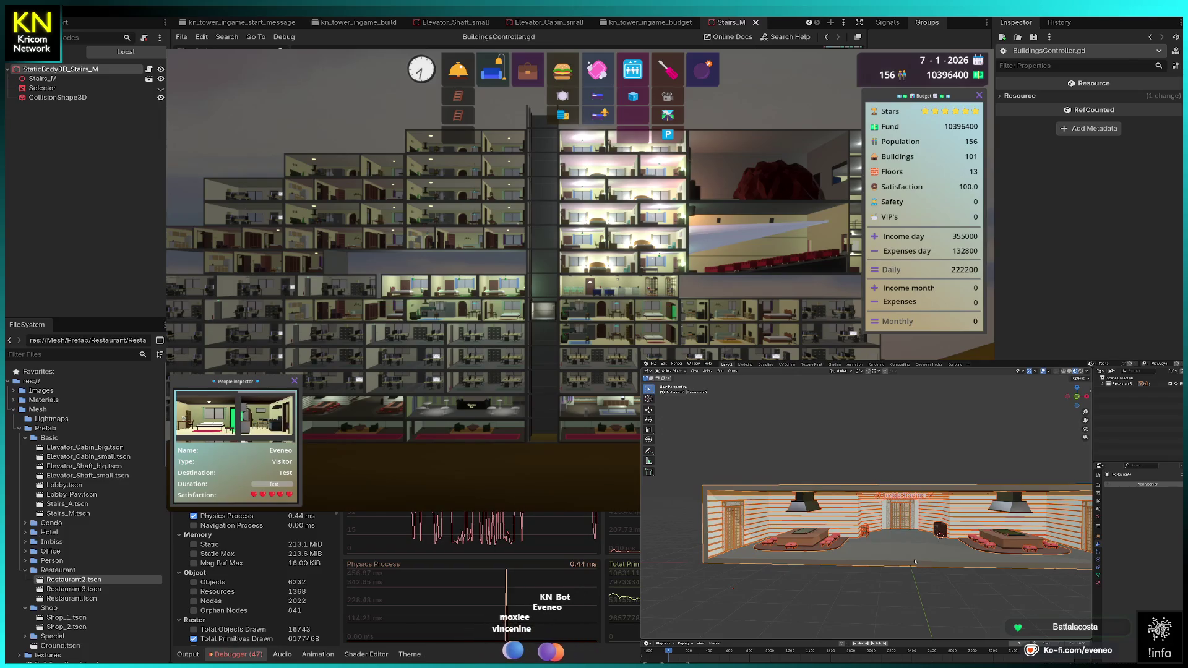
left_click(922, 571)
left_click(912, 559)
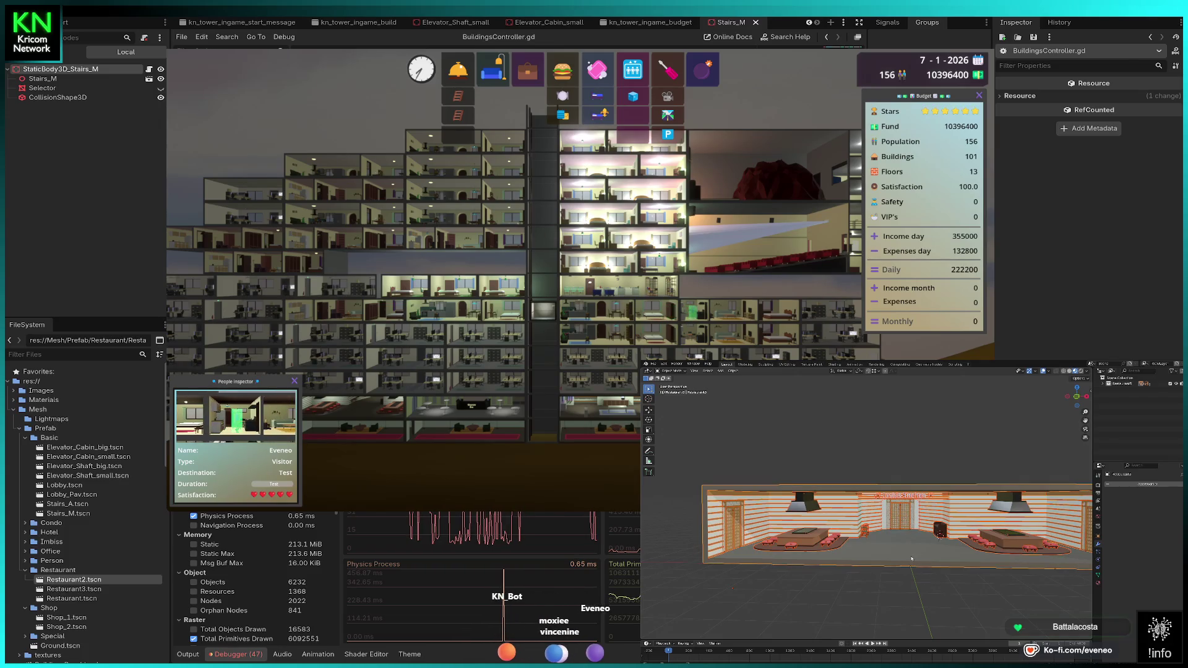
right_click(912, 559)
left_click(909, 558)
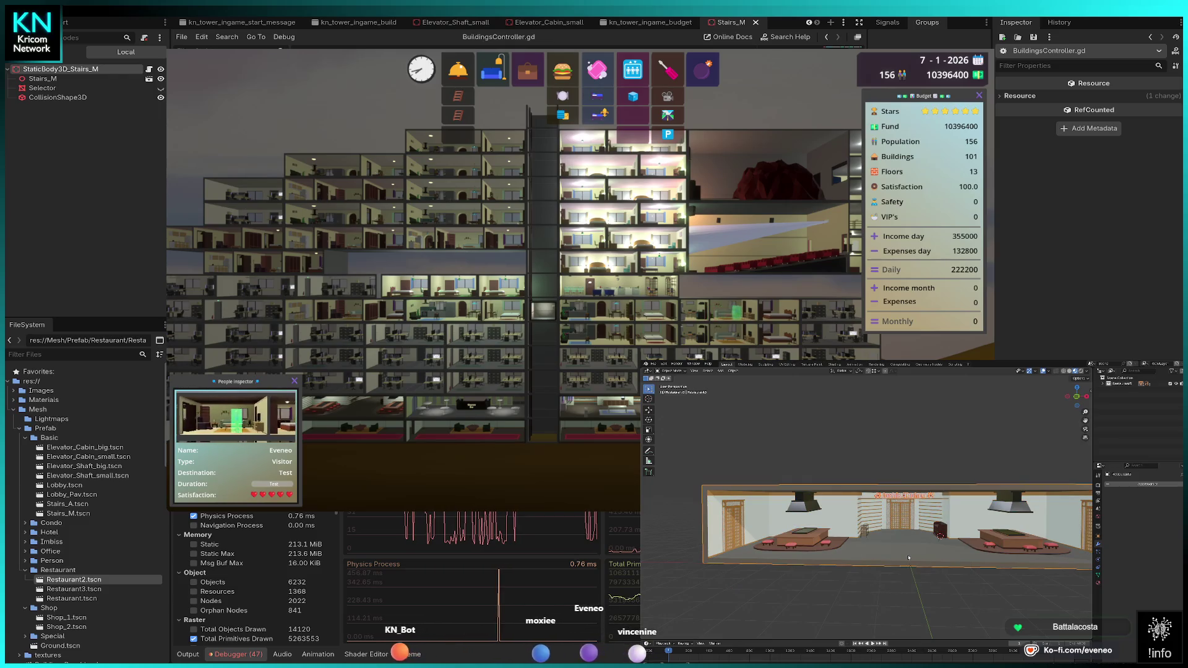
Step: Merge the joined mesh's overlapping vertices by distance in Edit Mode
key("Tab")
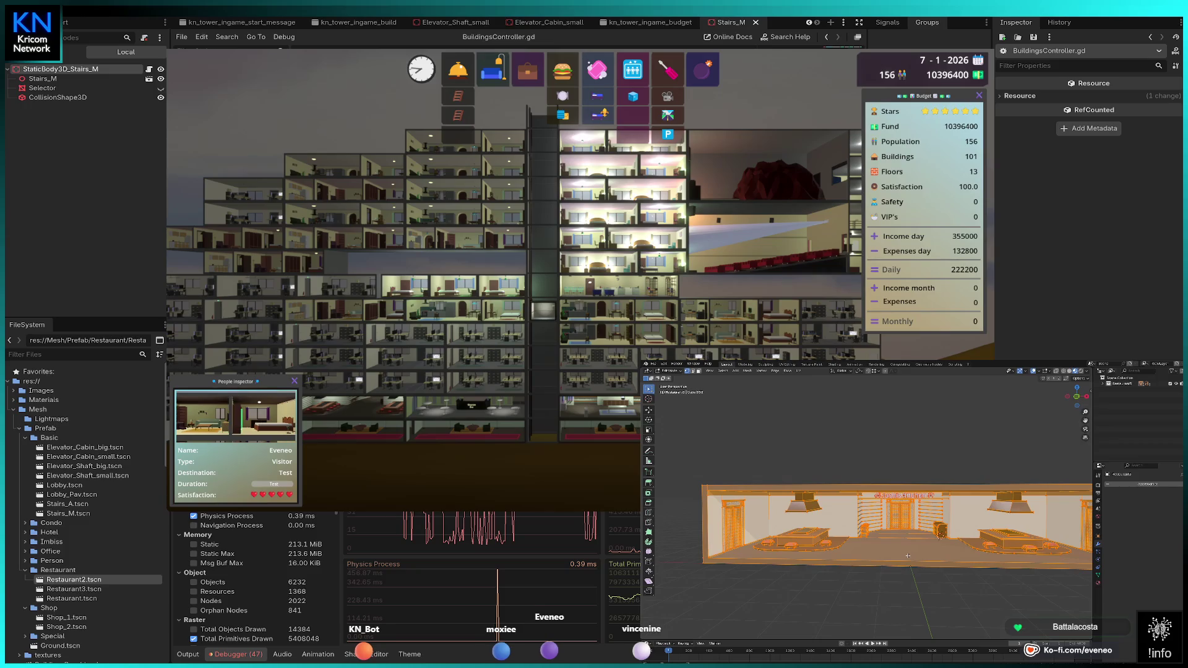
key("m")
left_click(908, 555)
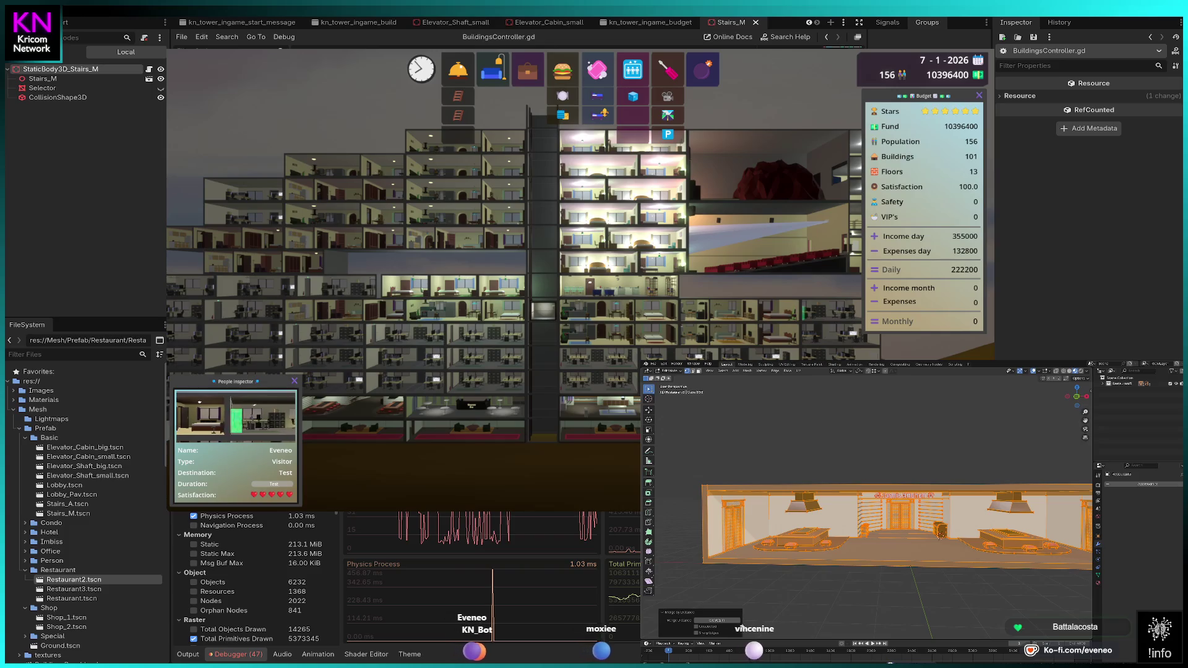
key("Tab")
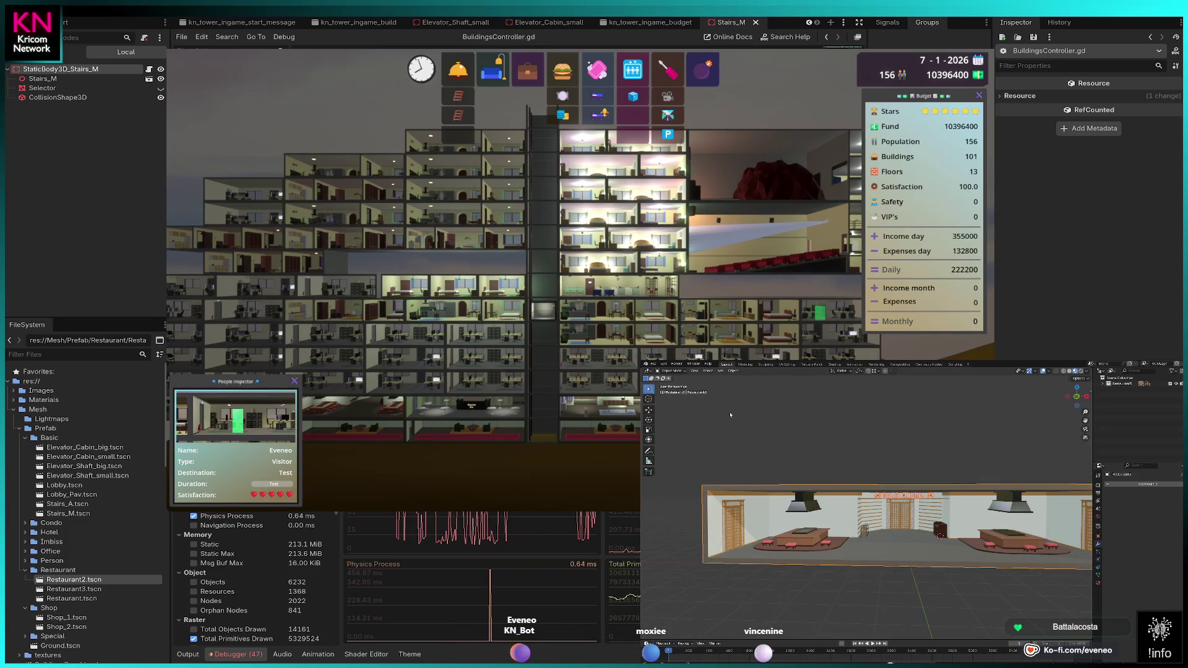
Step: Purge unused data from the file via File > Clean Up
left_click(653, 364)
mouse_move(695, 472)
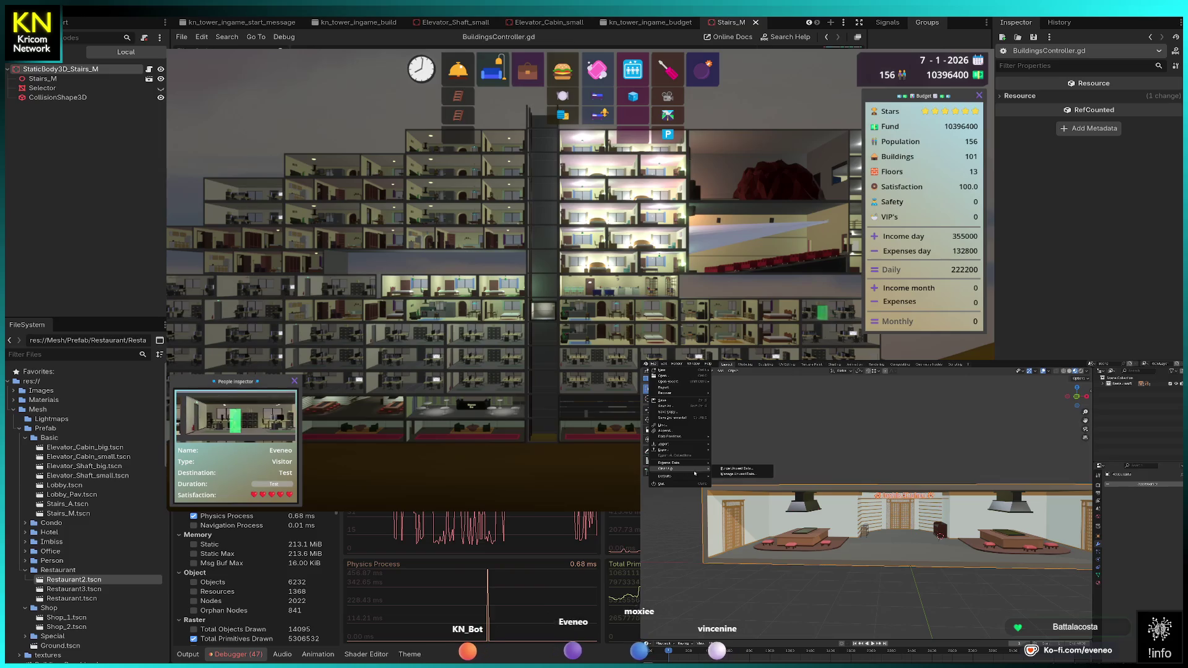
left_click(737, 469)
left_click(734, 504)
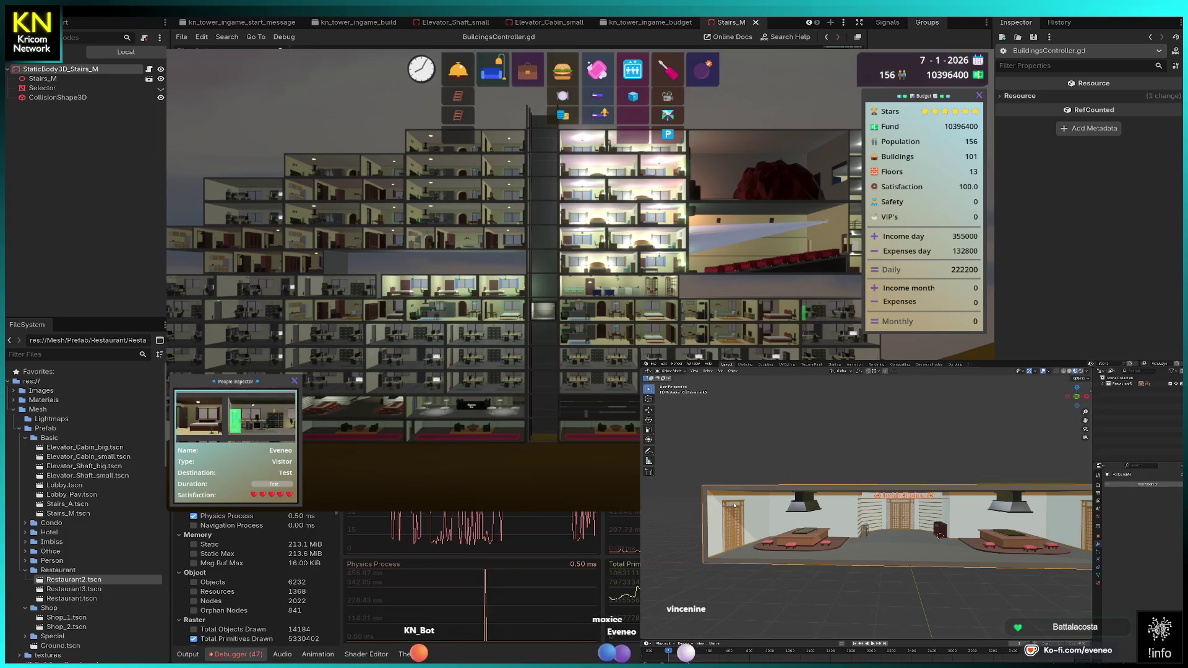
left_click(653, 364)
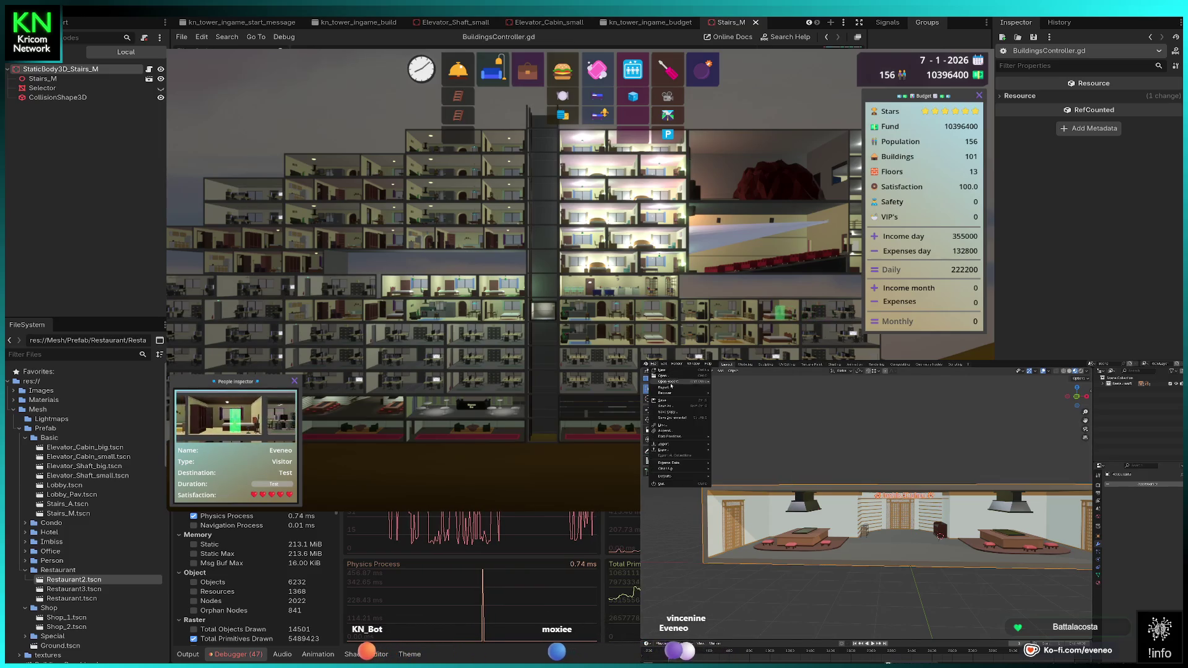
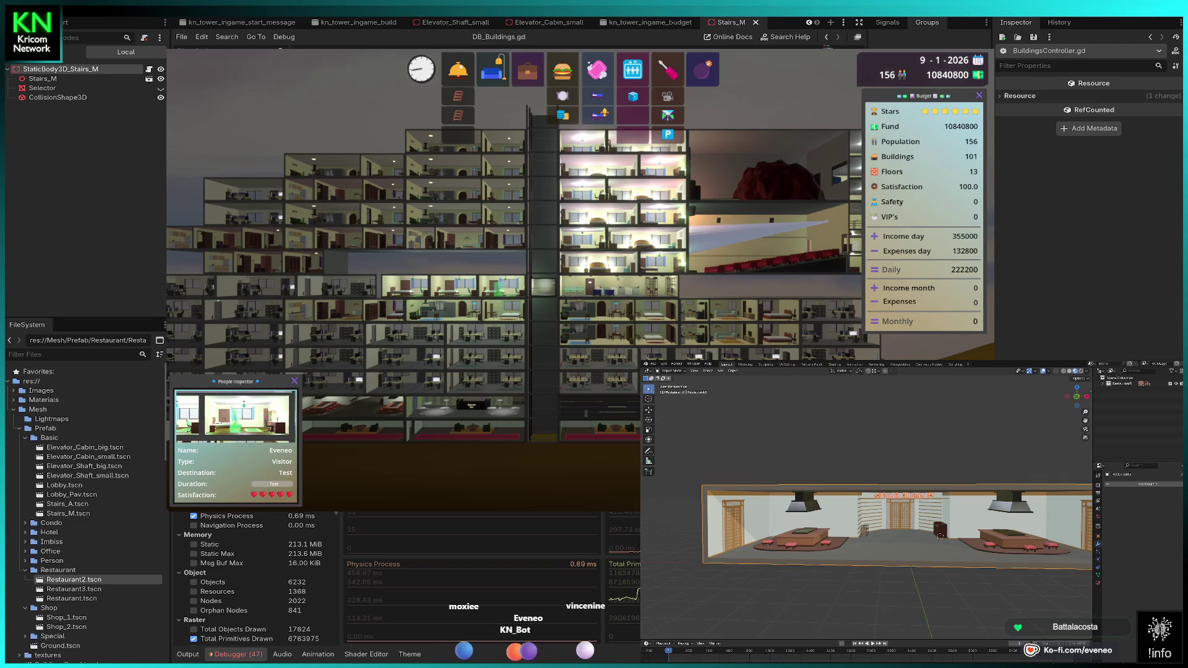
Step: Collapse the Restaurant, Shop and Basic prefab folders in the FileSystem dock
scroll(106, 508, "down", 4)
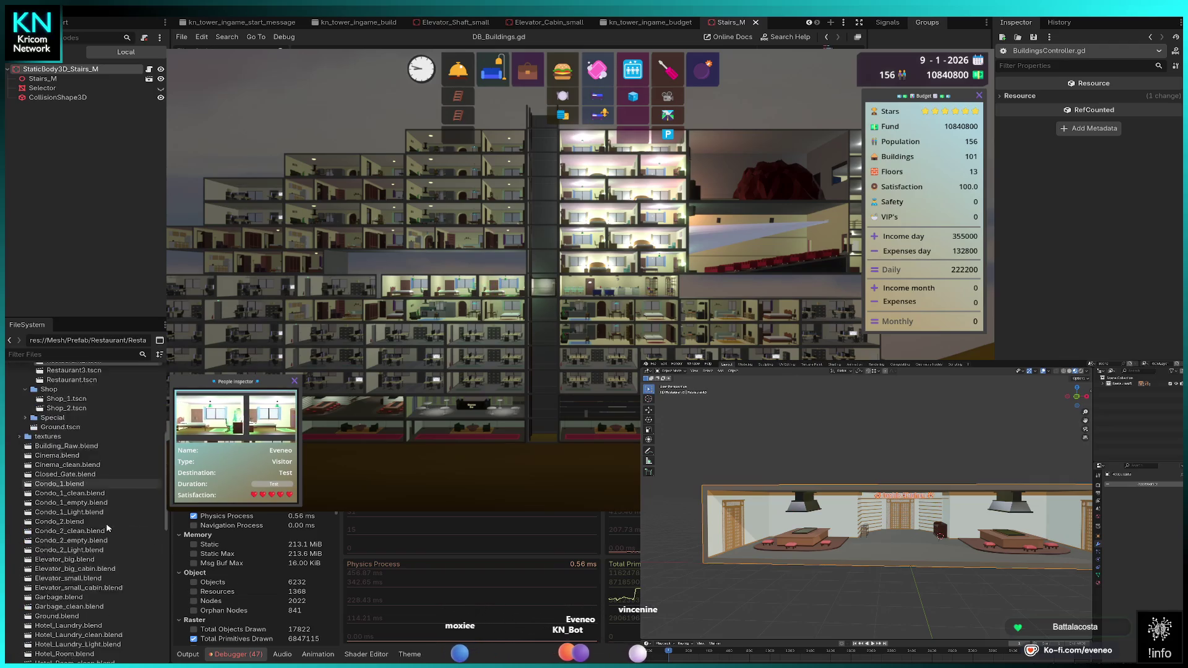
left_click(106, 508)
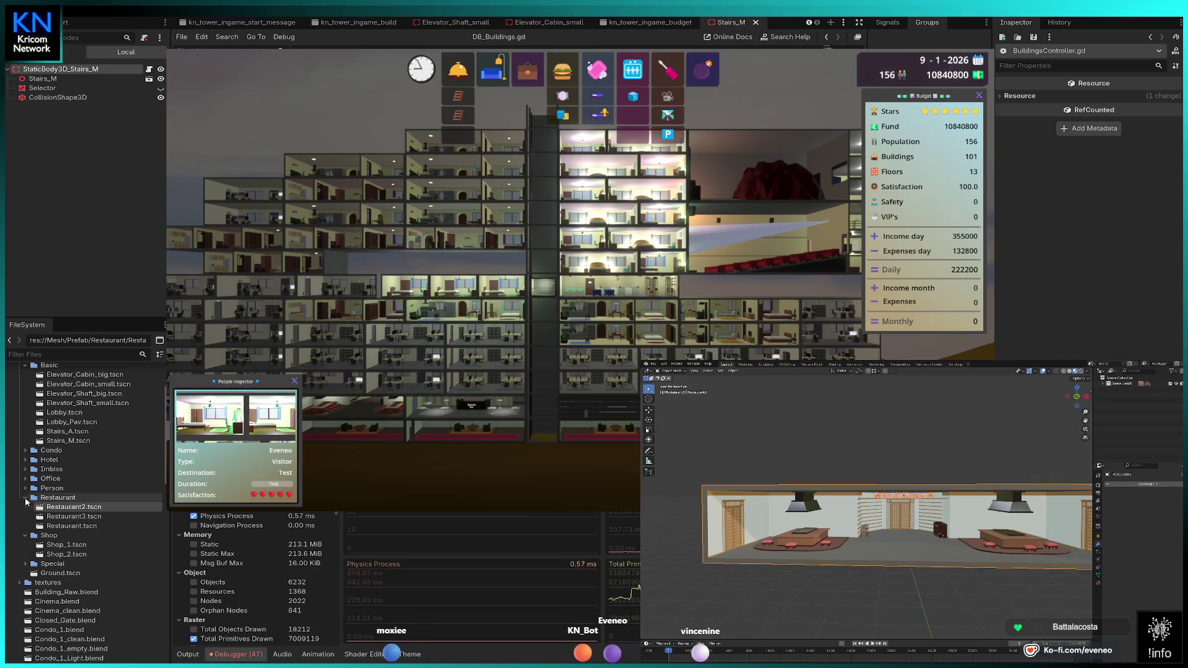
left_click(26, 499)
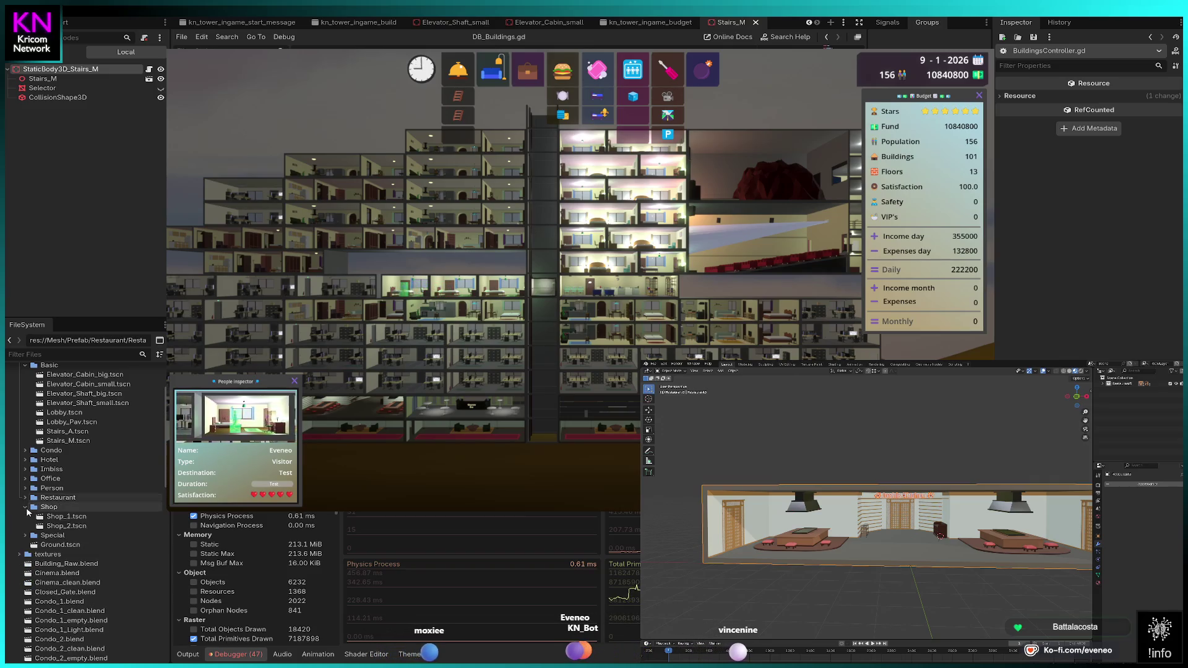
left_click(26, 508)
scroll(22, 470, "up", 3)
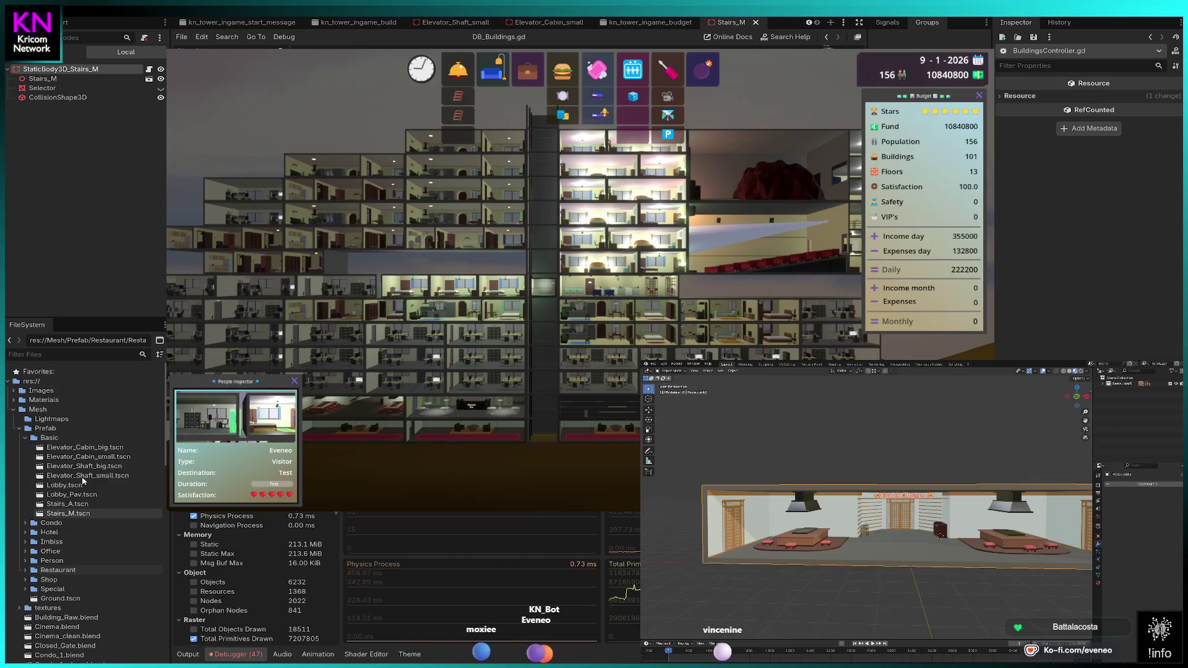
left_click(26, 438)
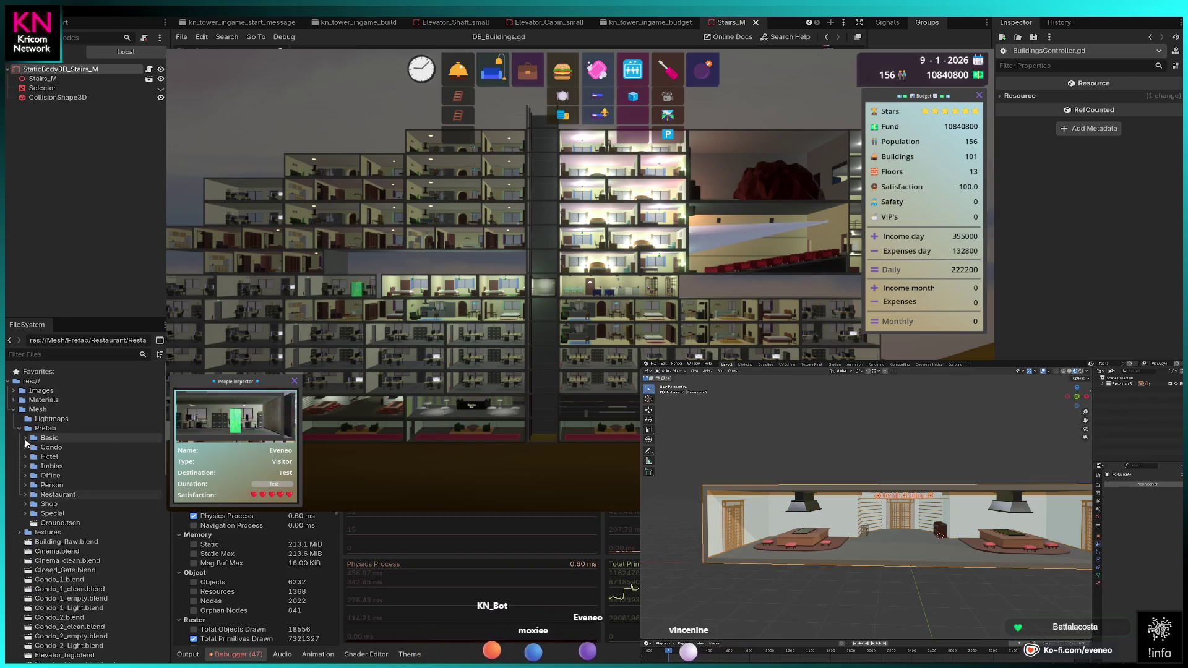
Step: Expand the Condo prefab folder and open Condo.tscn for editing
left_click(25, 448)
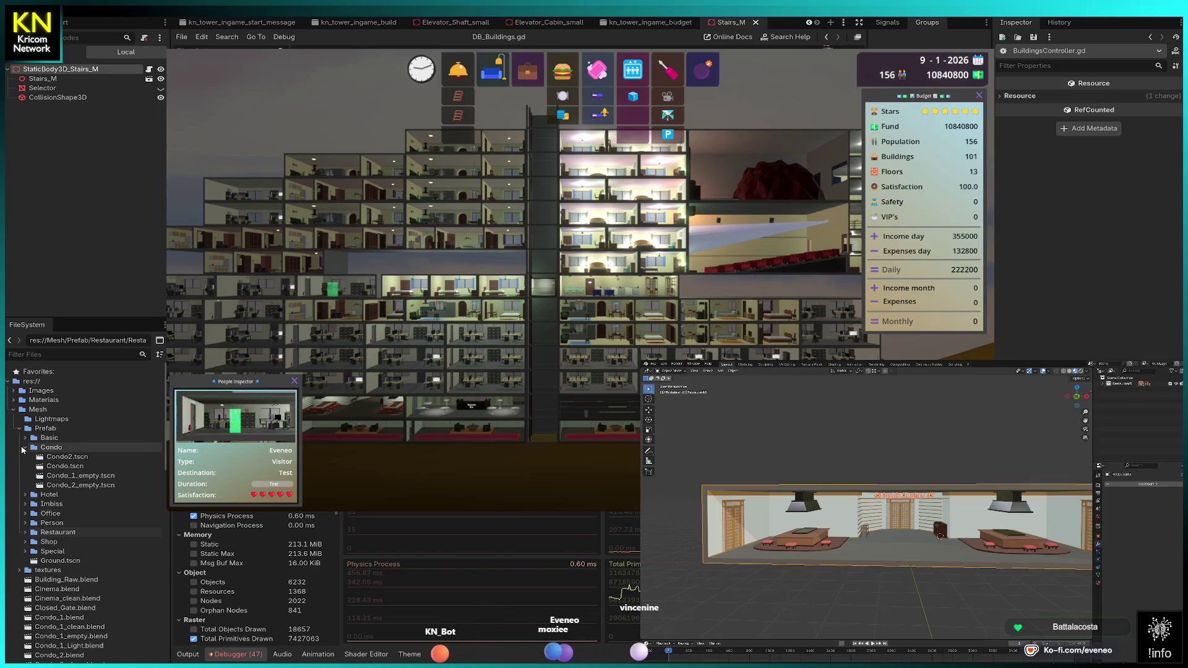
left_click(63, 467)
double_click(64, 466)
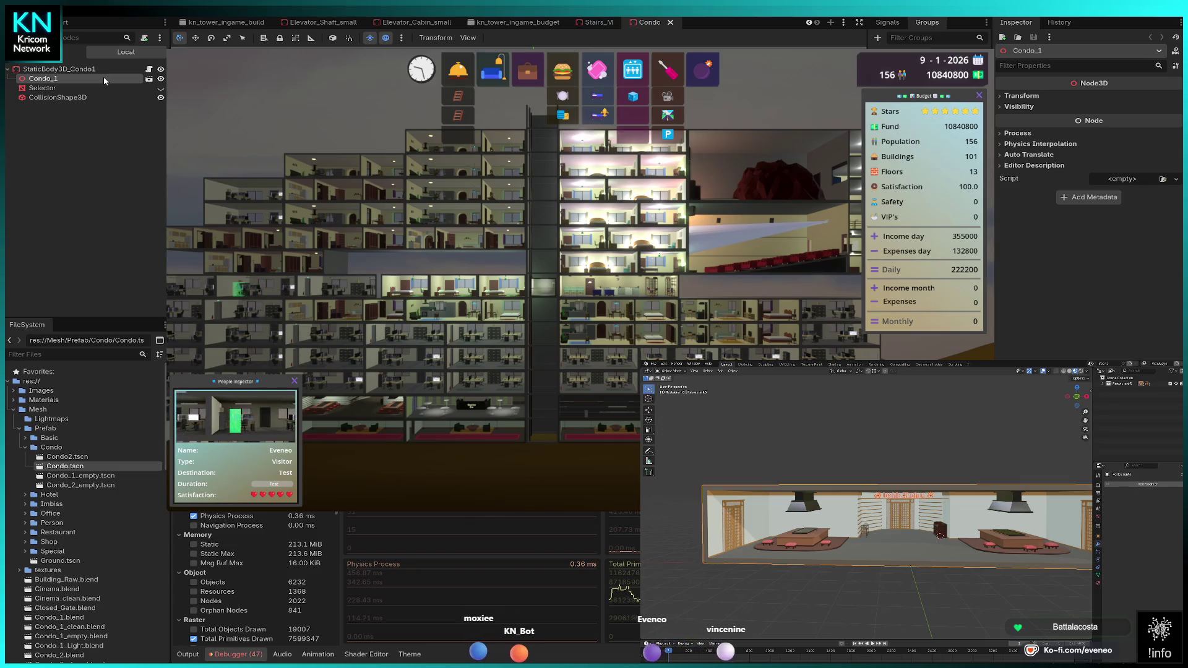
Step: Open Condo2.tscn in its own tab, then swap the Condo folder view for the Hotel folder
double_click(58, 458)
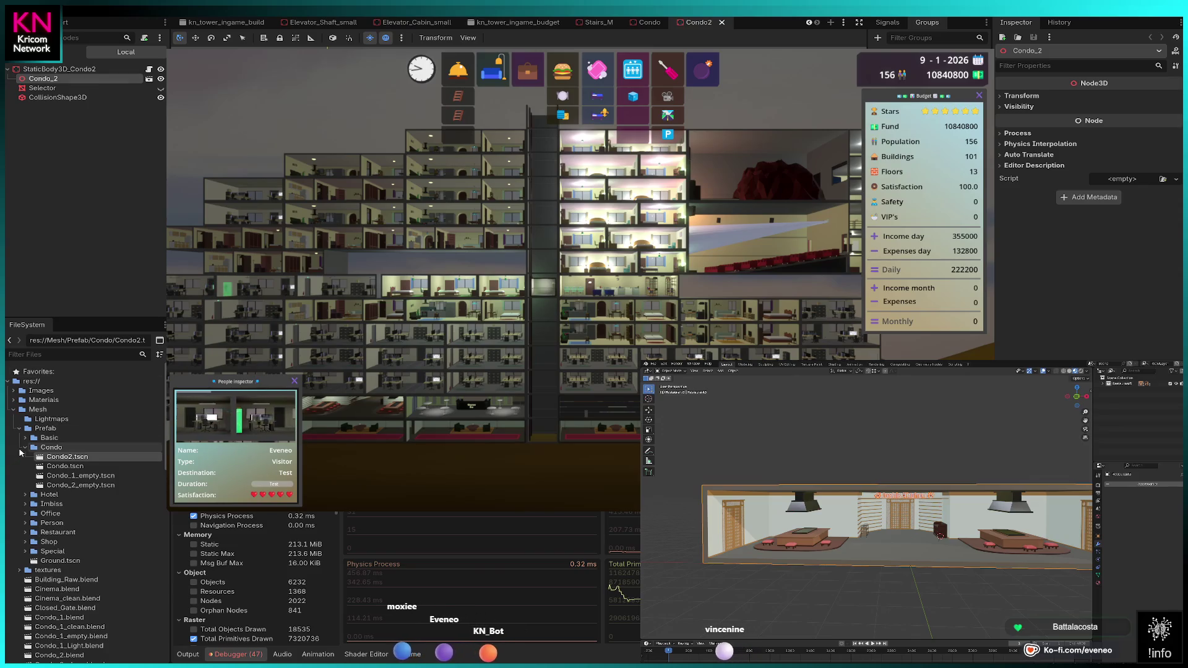
left_click(26, 448)
left_click(25, 457)
left_click(66, 468)
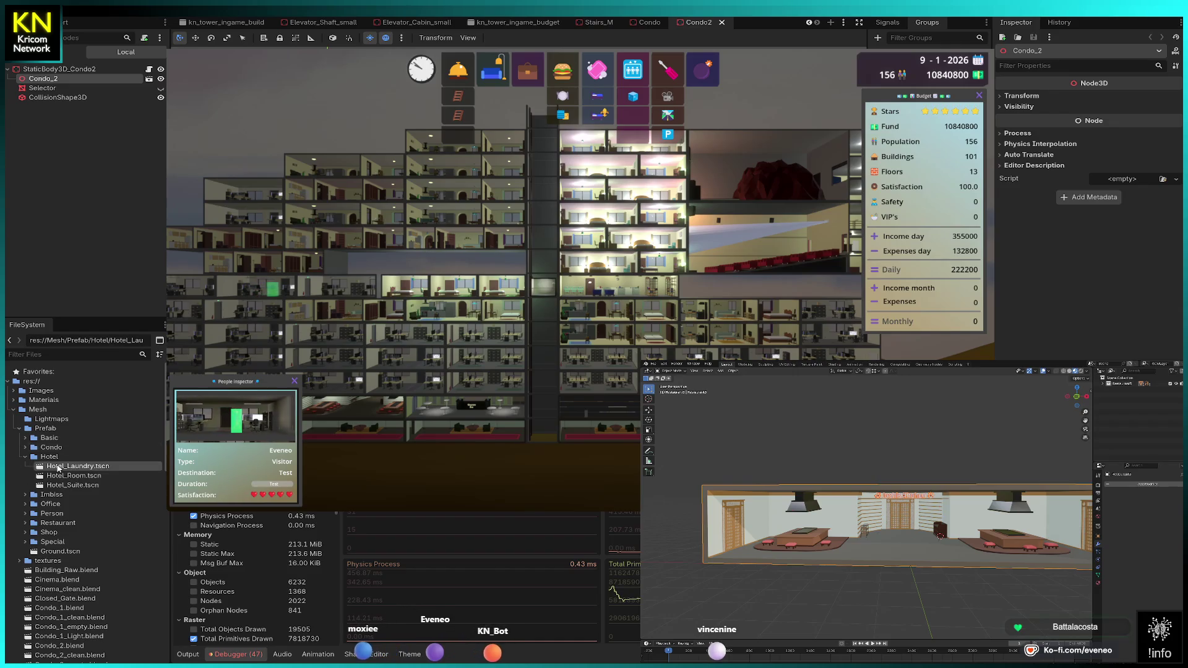
Step: Open Hotel_Laundry.tscn from res://Mesh/Prefab/Hotel for editing
double_click(59, 468)
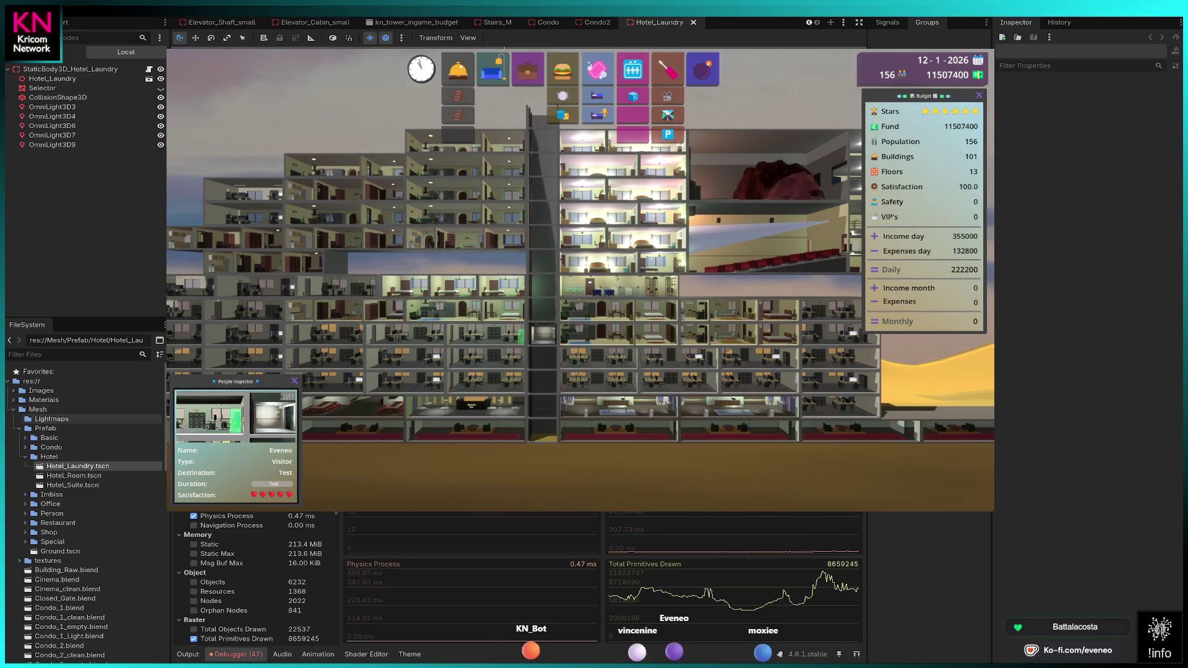
Step: Replace the old Hotel_Laundry mesh with Hotel_Laundry_clean, renamed Hotel_Laundry
double_click(50, 457)
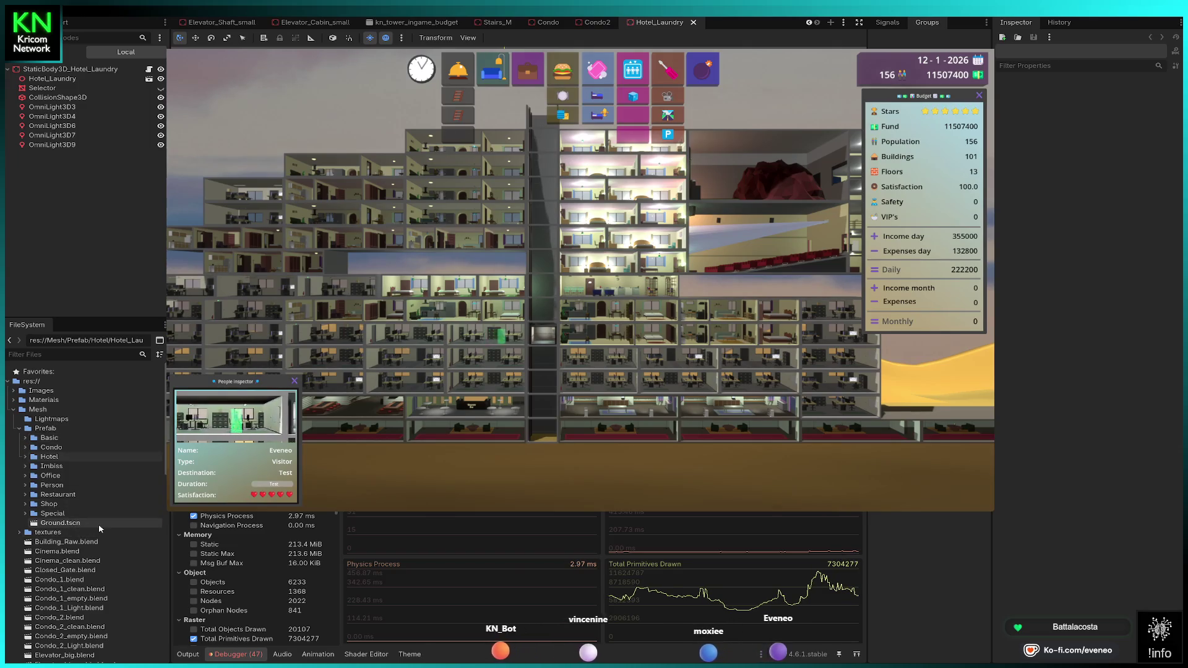
scroll(112, 547, "down", 3)
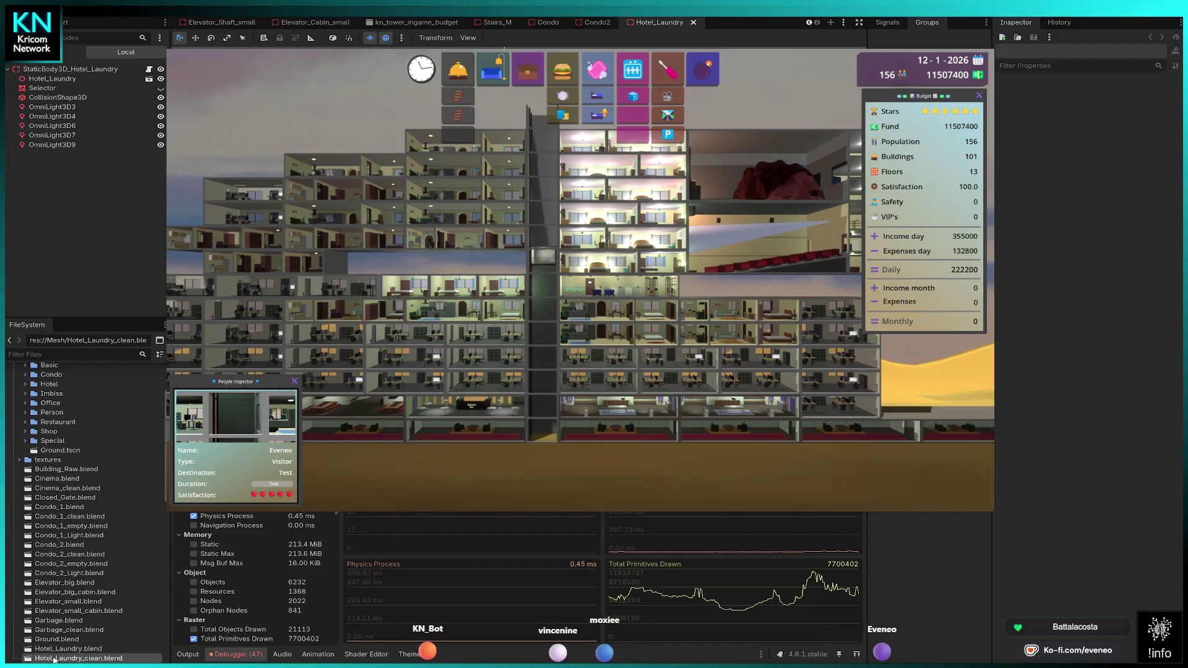
mouse_move(75, 660)
left_mouse_down()
mouse_move(72, 174)
mouse_move(44, 75)
left_mouse_up()
left_click(53, 88)
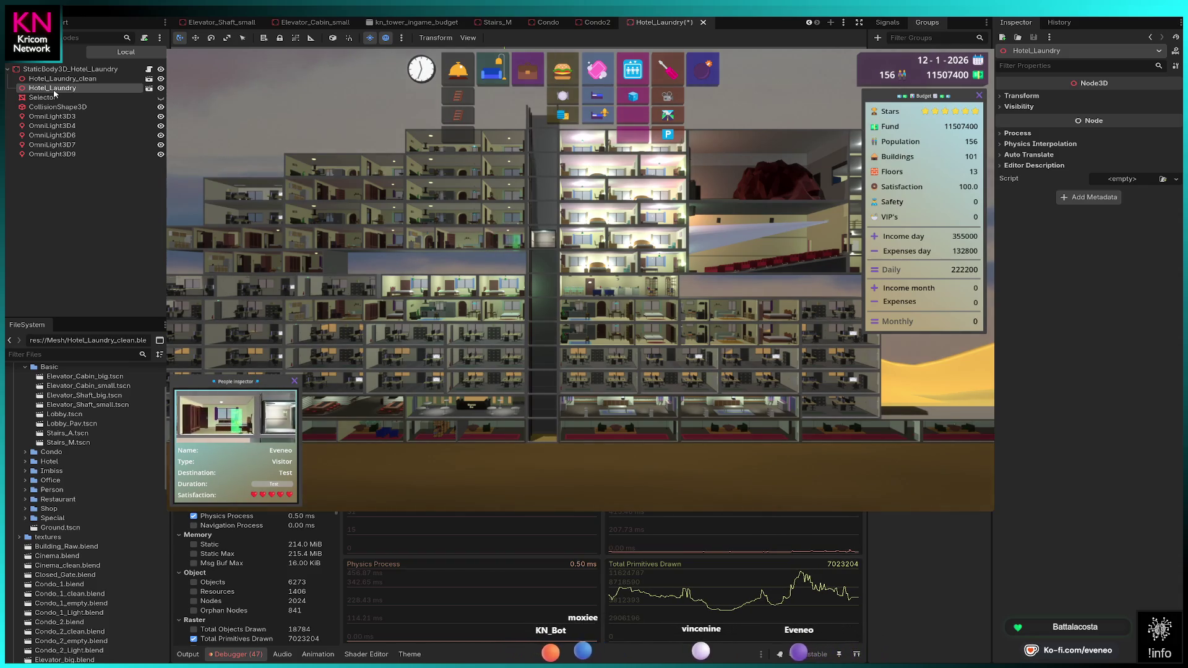
key("Delete")
left_click(94, 80)
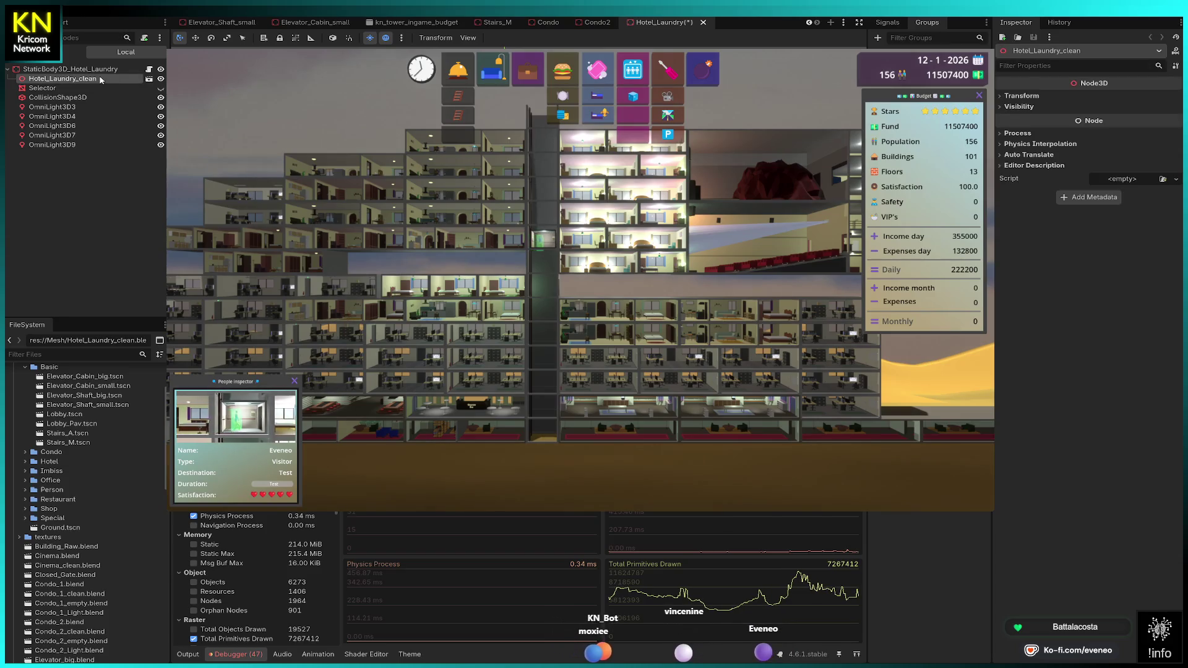
key("BackSpace")
key("BackSpace")
key("BackSpace")
key("Return")
Step: Hide OmniLight3D3, OmniLight3D4, OmniLight3D6, OmniLight3D7 and OmniLight3D9
left_click(160, 107)
left_click(161, 116)
left_click(161, 126)
left_click(161, 135)
left_click(161, 144)
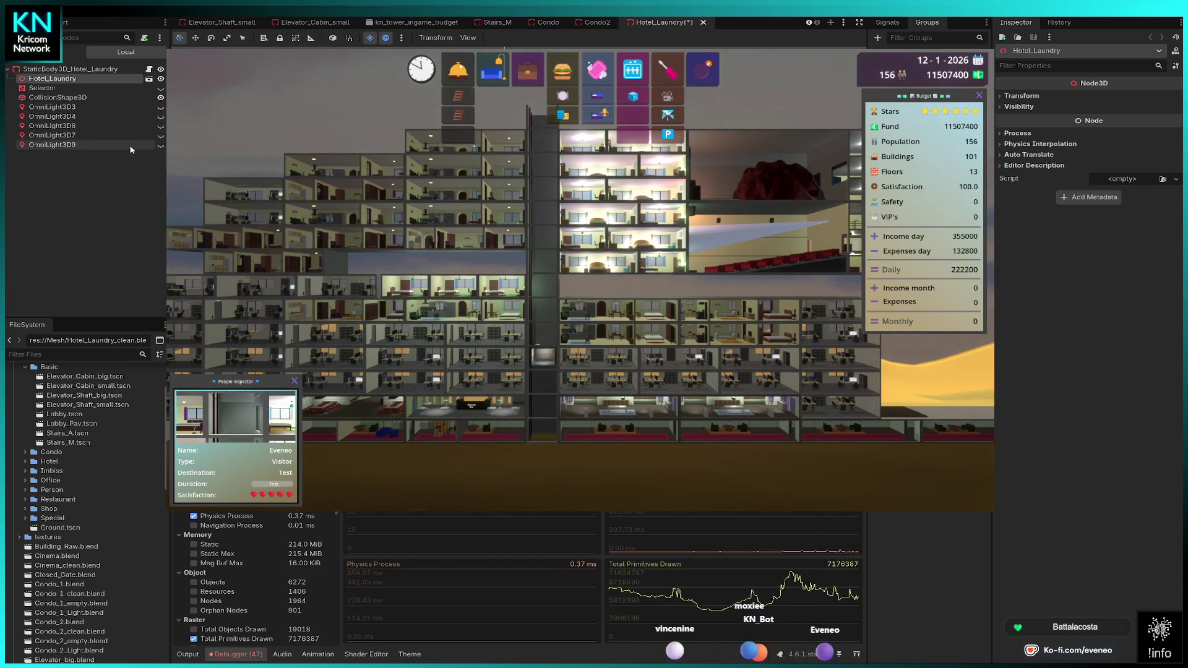
Step: Delete OmniLight3D3 through OmniLight3D9 together and close the Hotel_Laundry scene
left_click(69, 107)
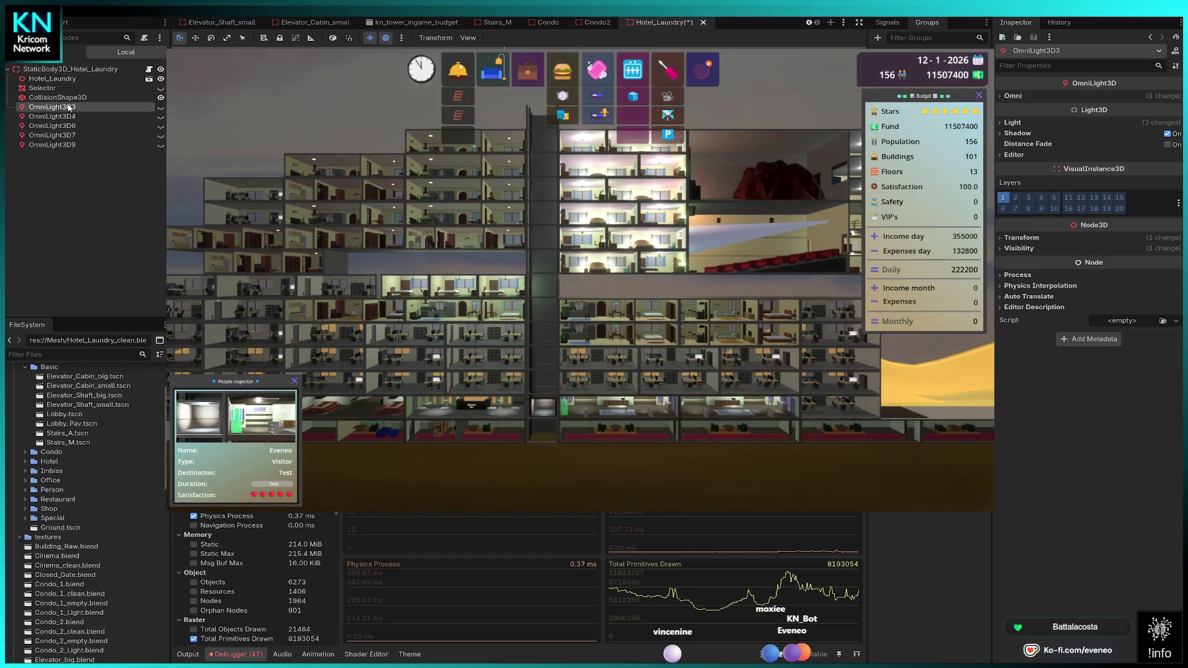
left_click(61, 146, "shift")
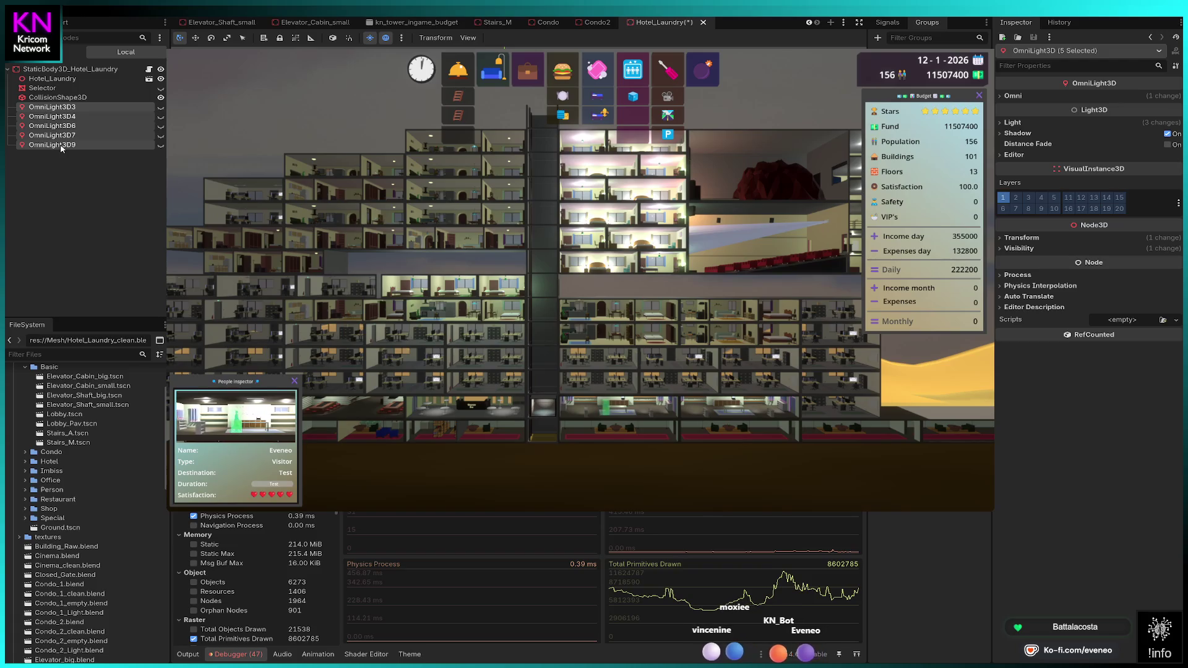
key("Delete")
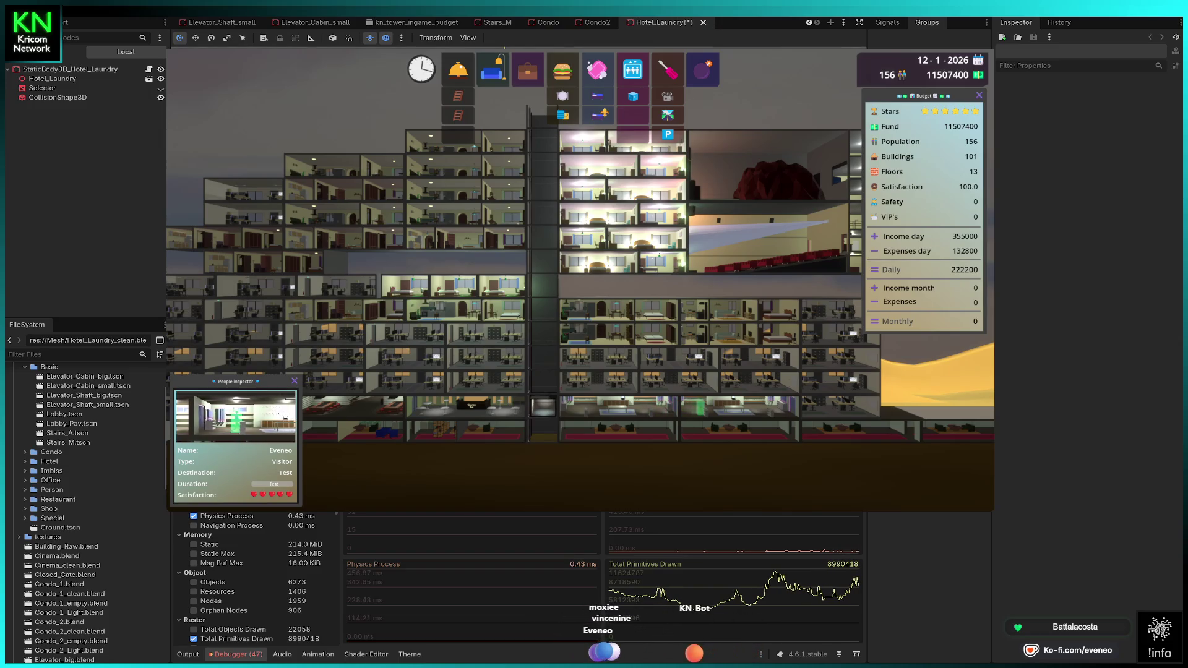
key("ctrl+shift+w")
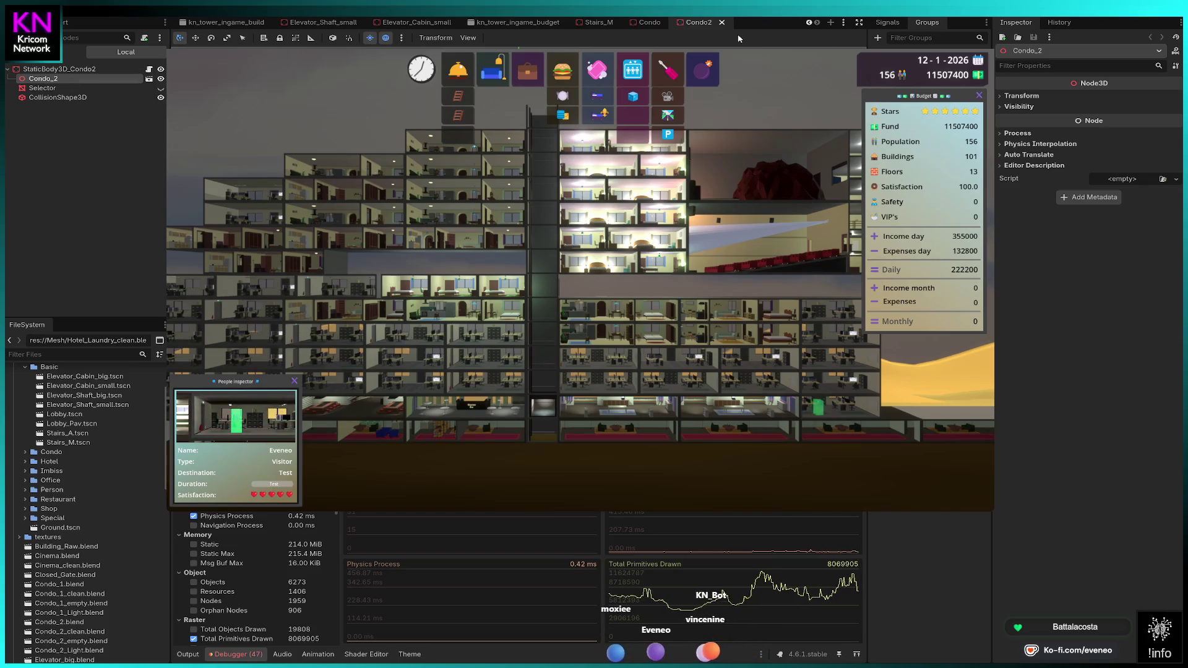
Step: Close the Condo2 and Condo scene tabs and open Lobby.tscn from Prefab/Basic
left_click(722, 24)
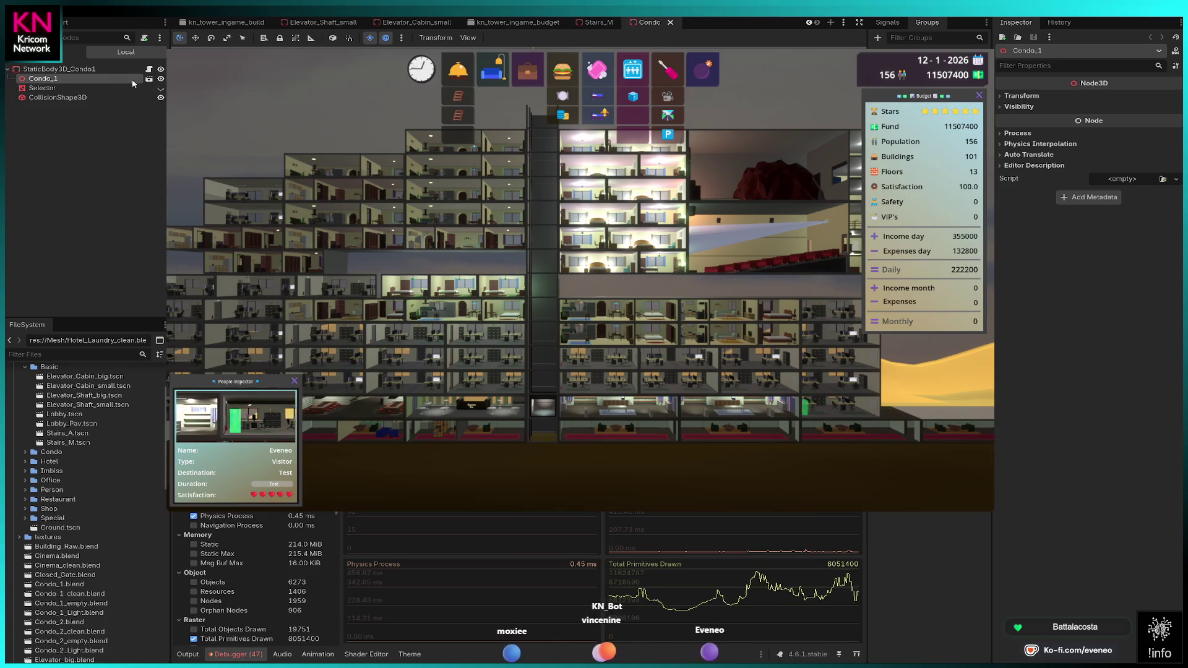
left_click(670, 22)
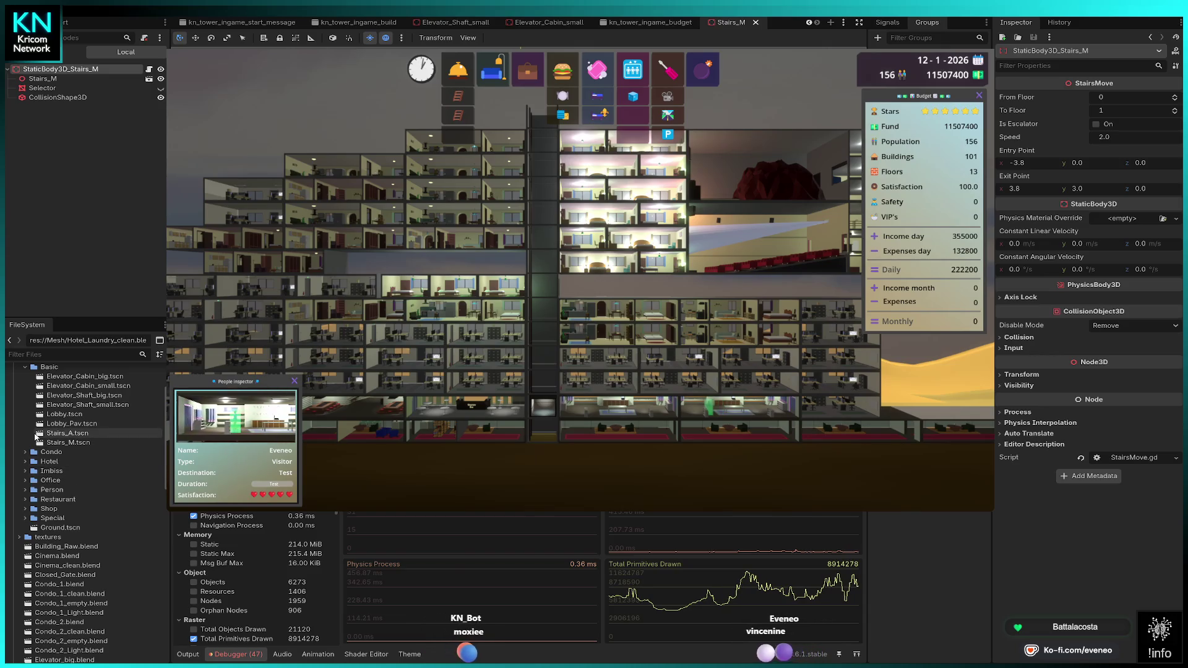
scroll(56, 427, "up", 2)
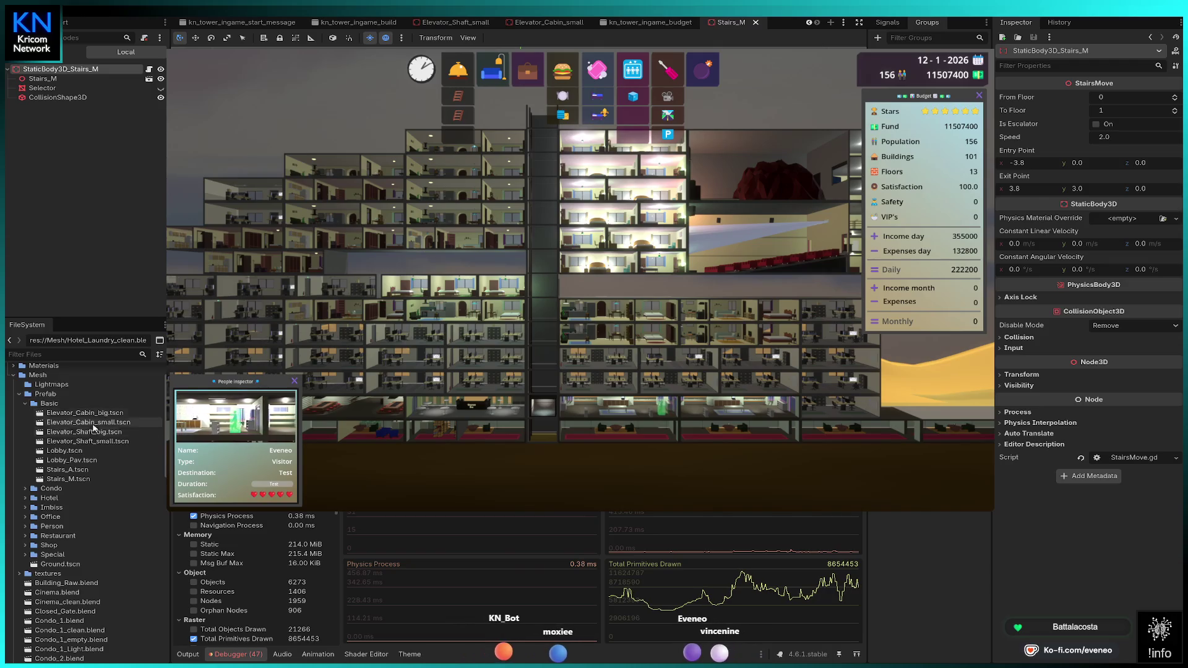
double_click(57, 452)
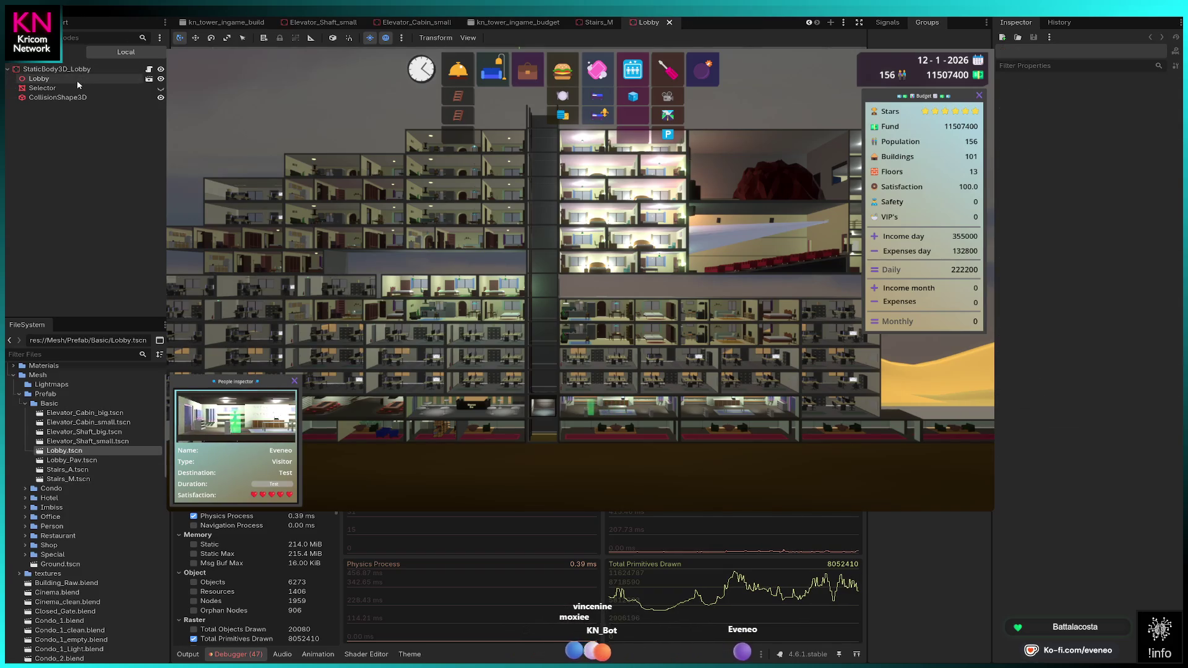
Step: Expand the Office prefab folder and open Office.tscn and Office2.tscn
left_click(25, 517)
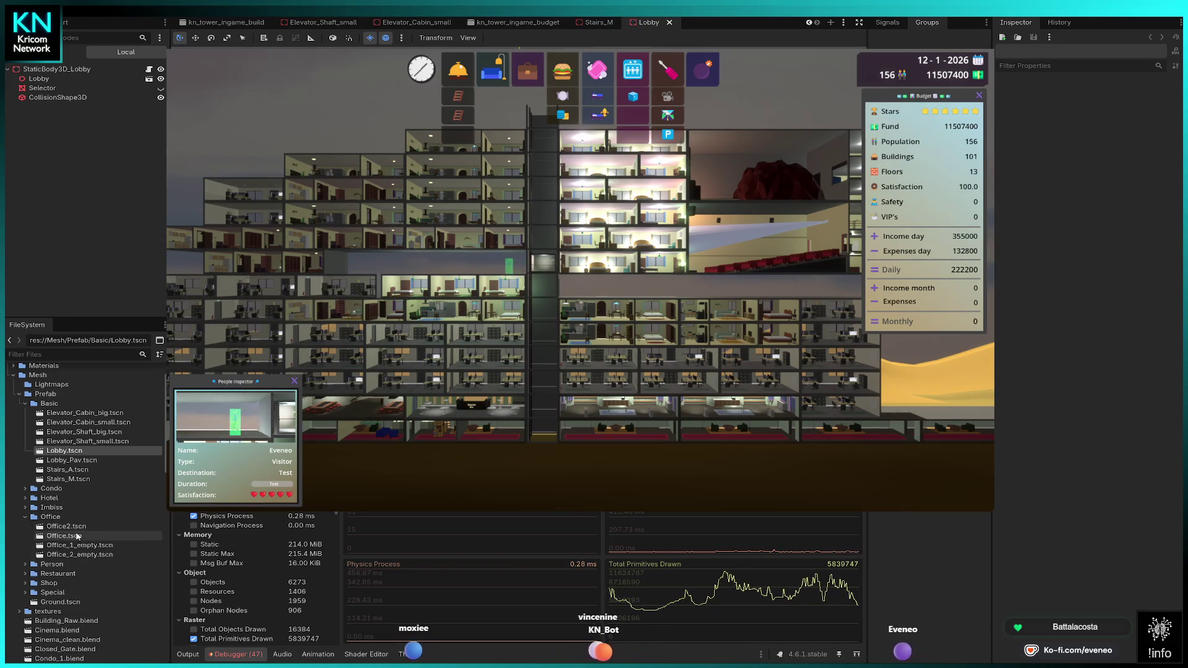
double_click(57, 537)
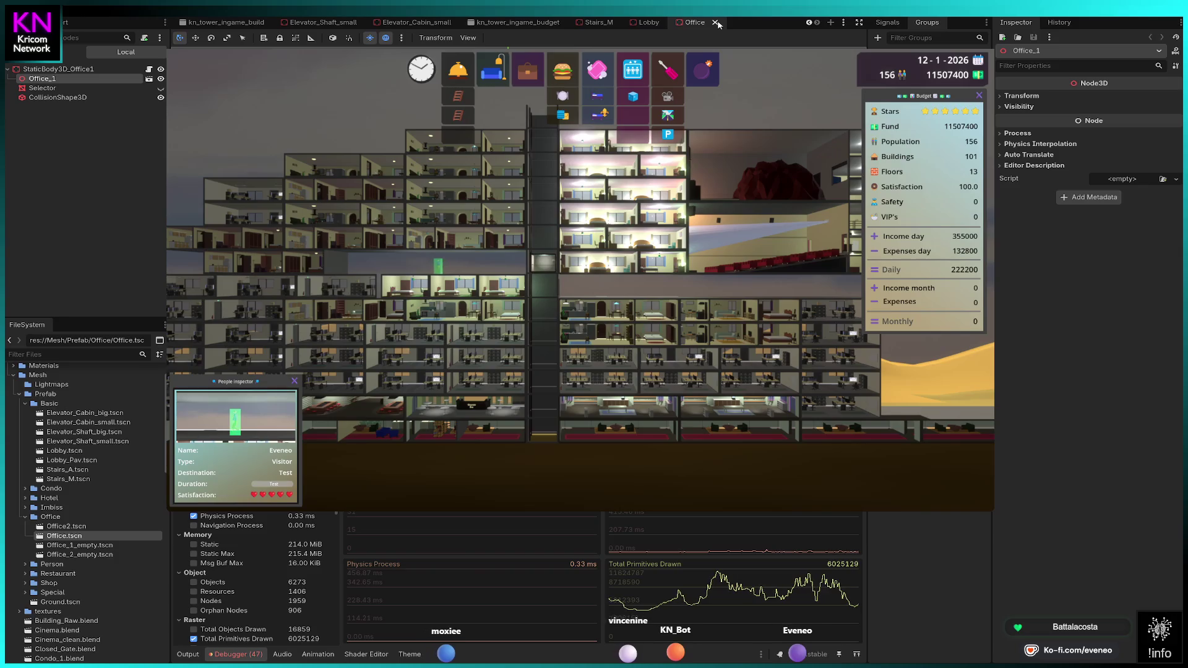
double_click(55, 527)
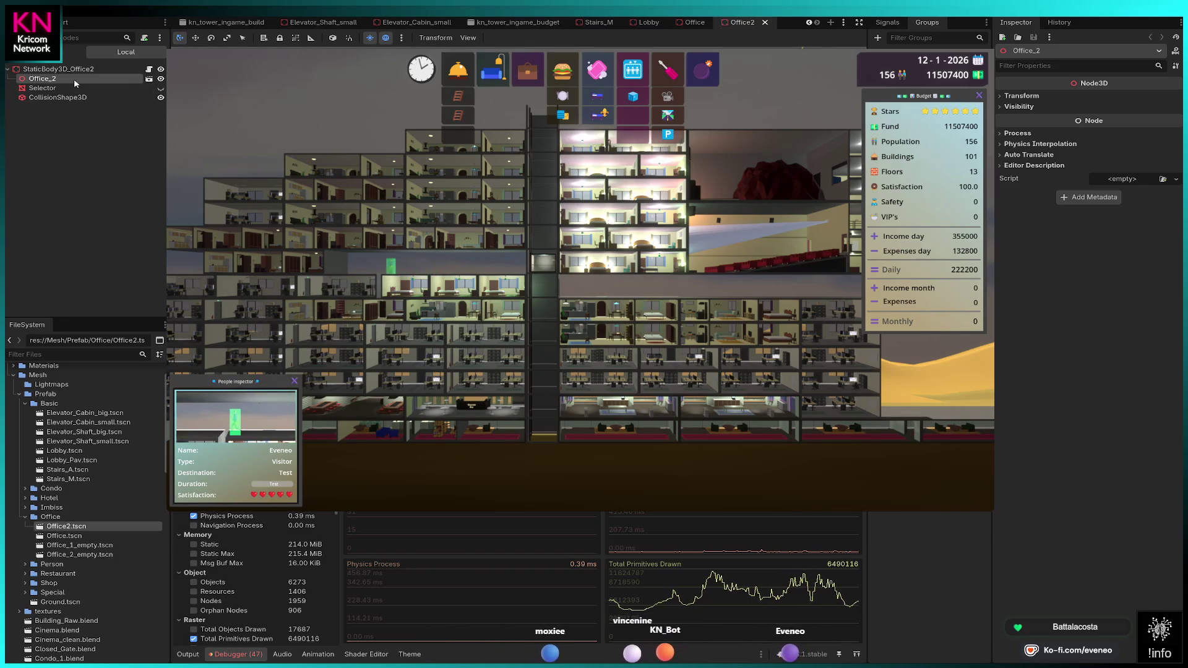
Step: Collapse the Office folder, expand Hotel and open Hotel_Laundry.tscn
left_click(26, 517)
left_click(23, 499)
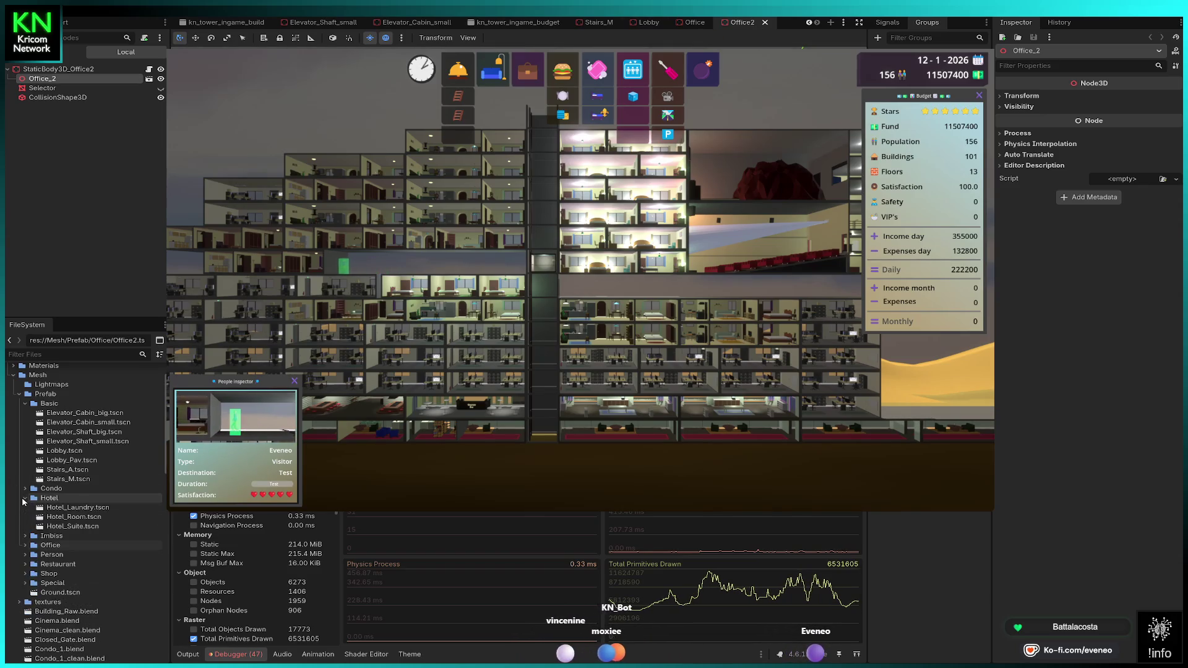
double_click(68, 508)
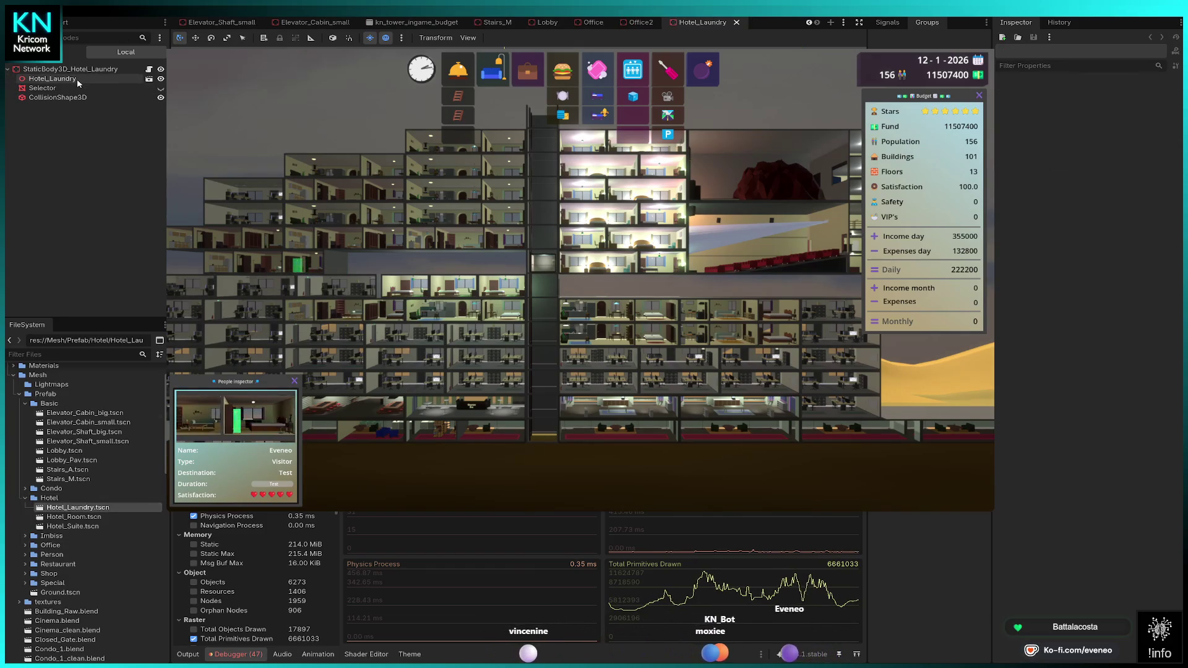
Step: Open Hotel_Room.tscn, inspect its OmniLight3D settings, then collapse the Basic folder
double_click(68, 518)
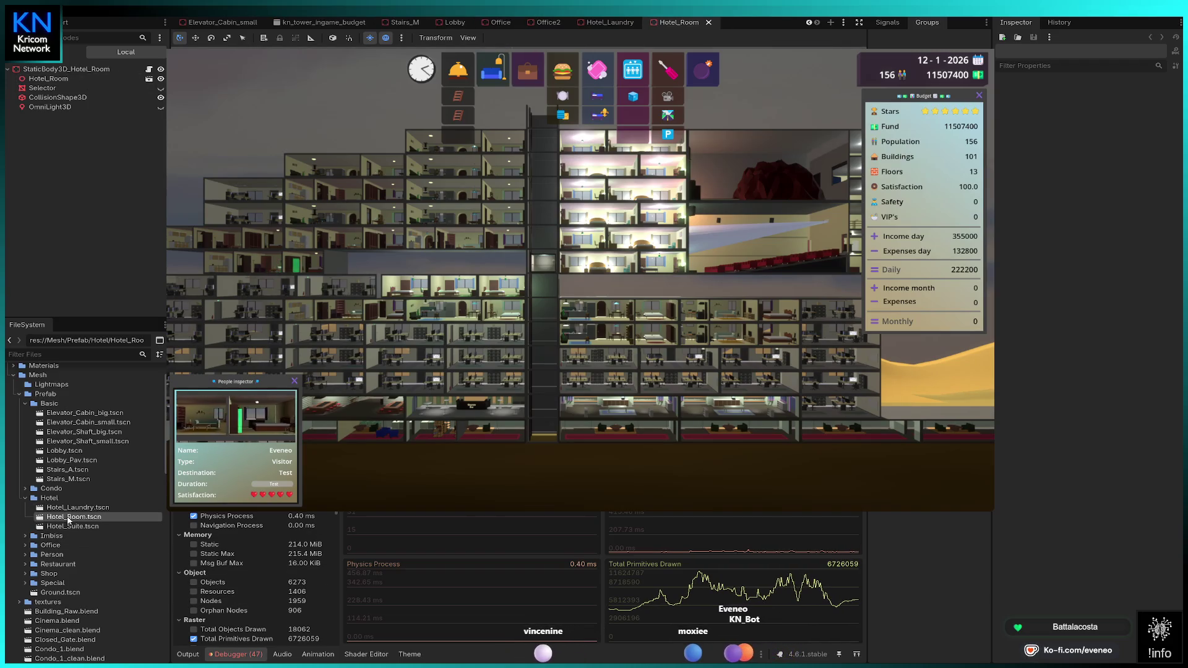
left_click(59, 107)
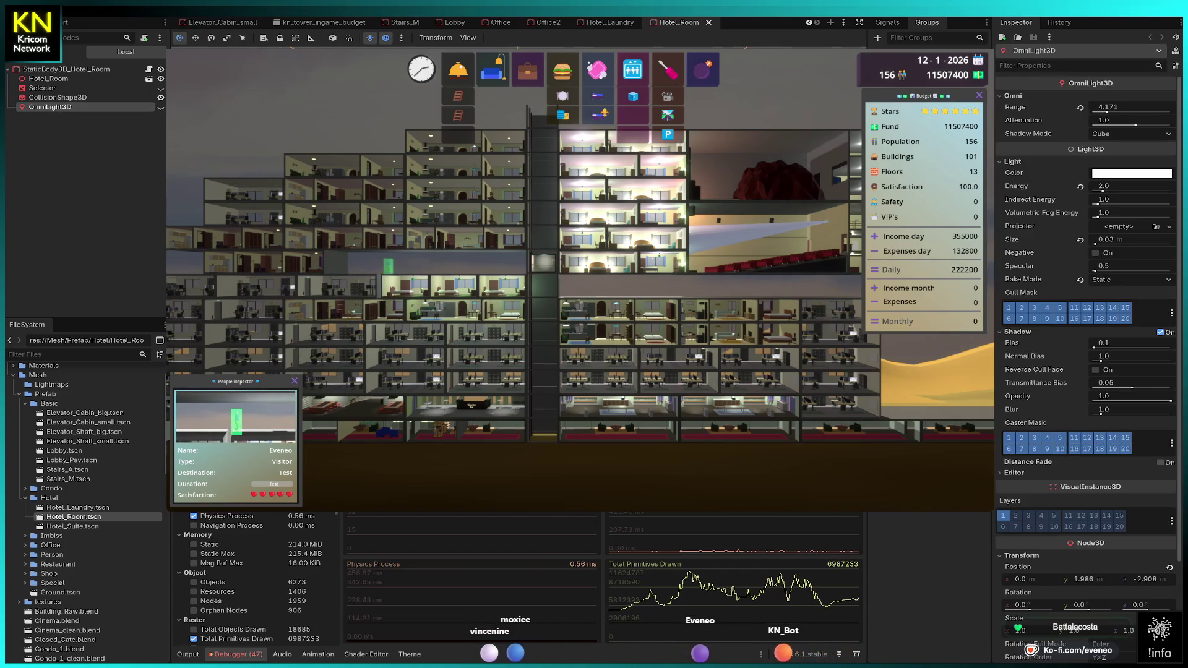
left_click(80, 149)
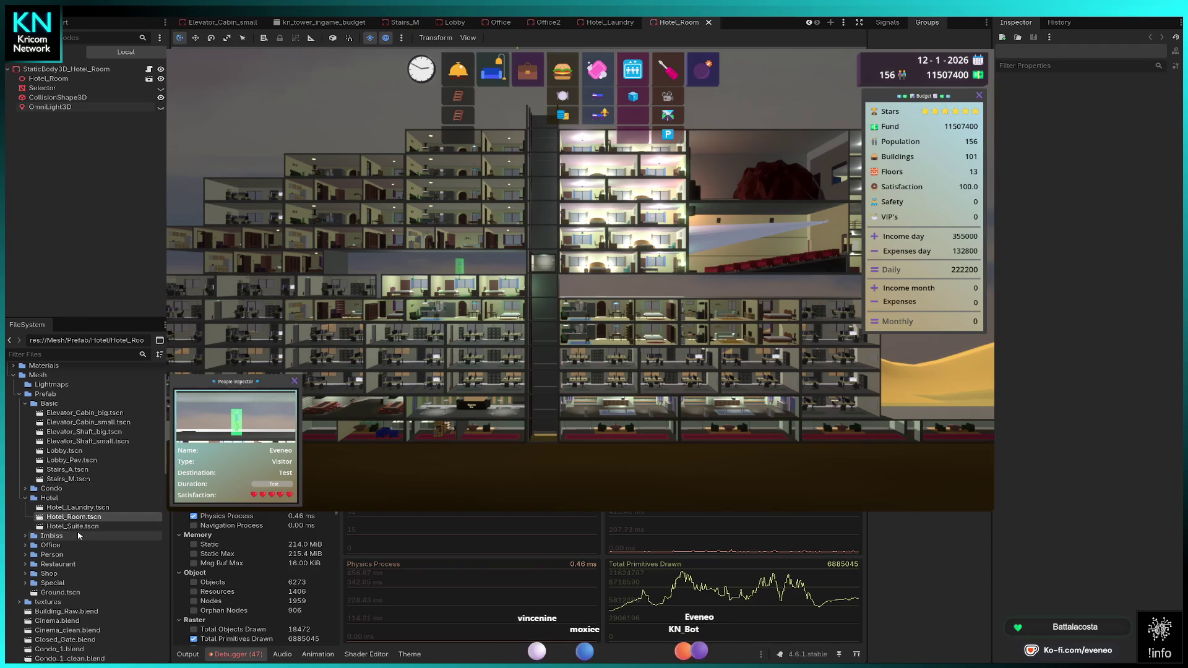
left_click(23, 404)
Step: Add Hotel_Room_clean to the room scene and delete the old Hotel_Room mesh and OmniLight3D
scroll(75, 559, "down", 6)
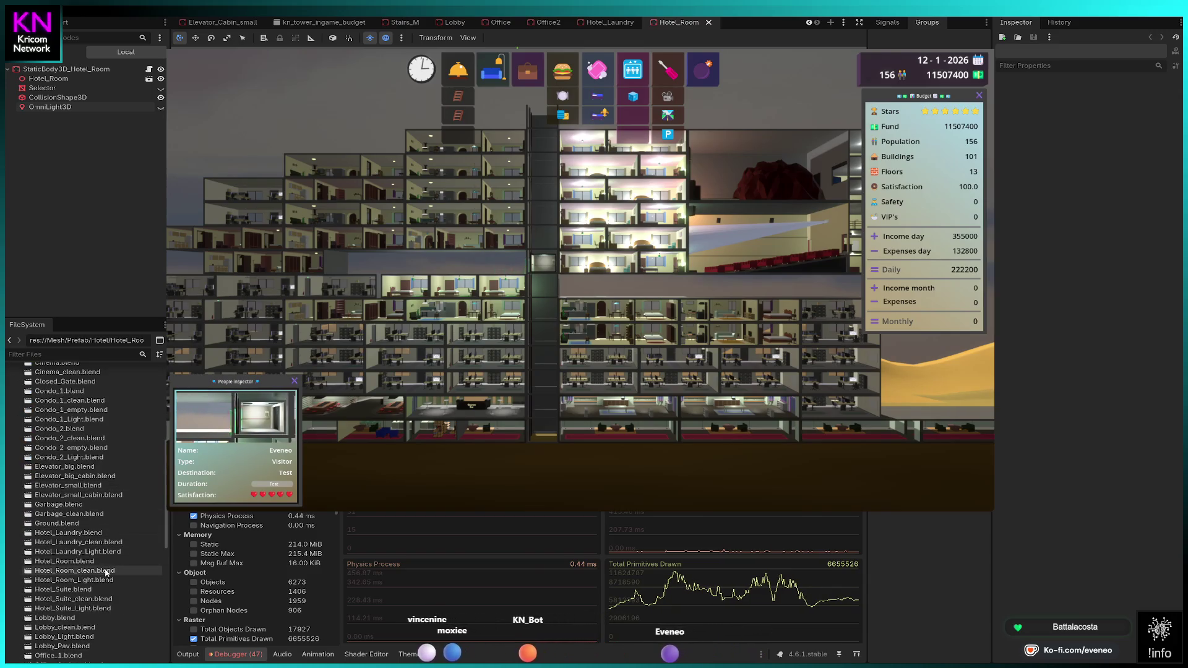
left_click(62, 573)
mouse_move(55, 563)
left_mouse_down()
mouse_move(91, 84)
mouse_move(30, 90)
mouse_move(66, 77)
left_mouse_up()
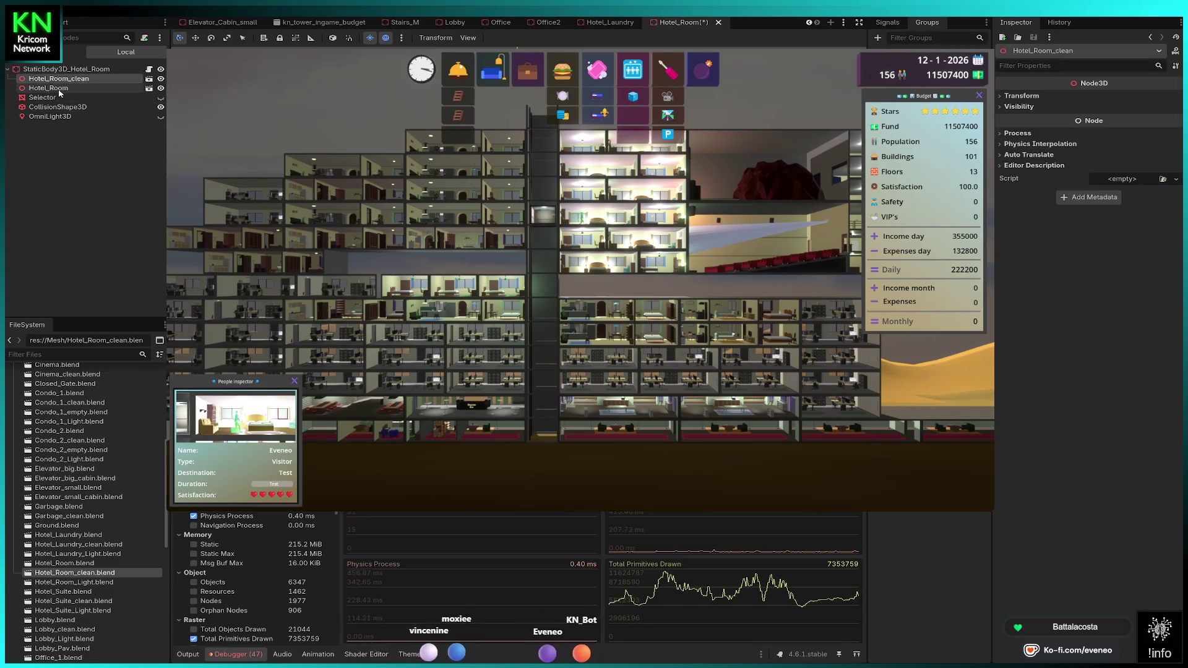
left_click(62, 92)
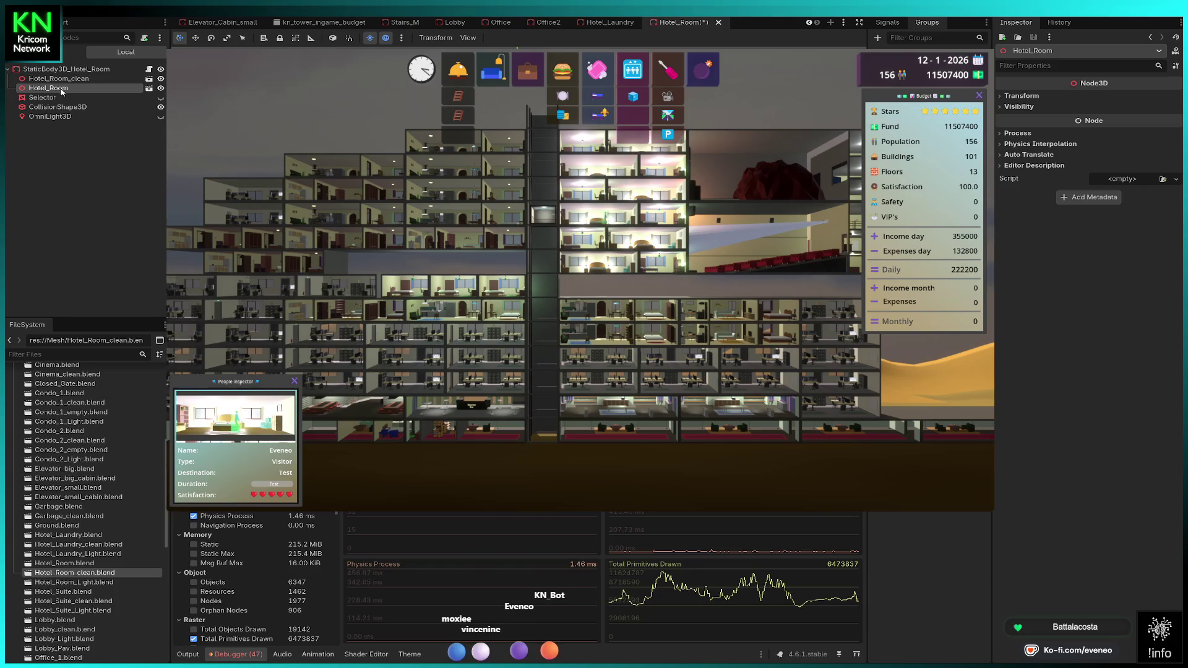
key("Delete")
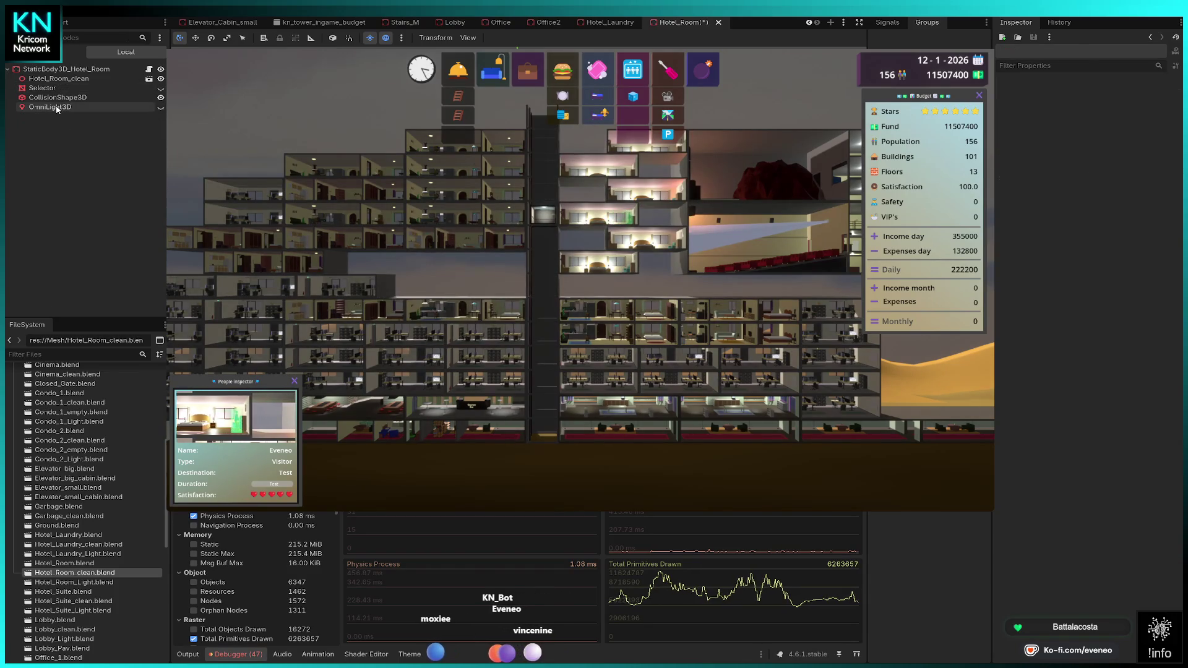
left_click(54, 108)
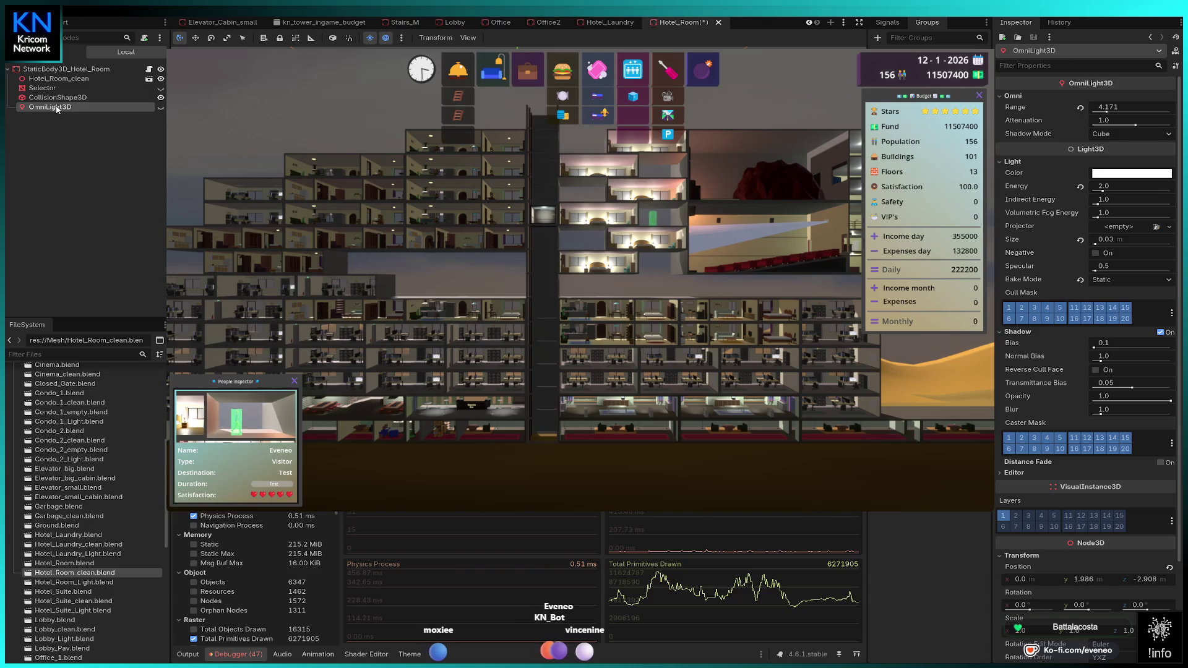
key("Delete")
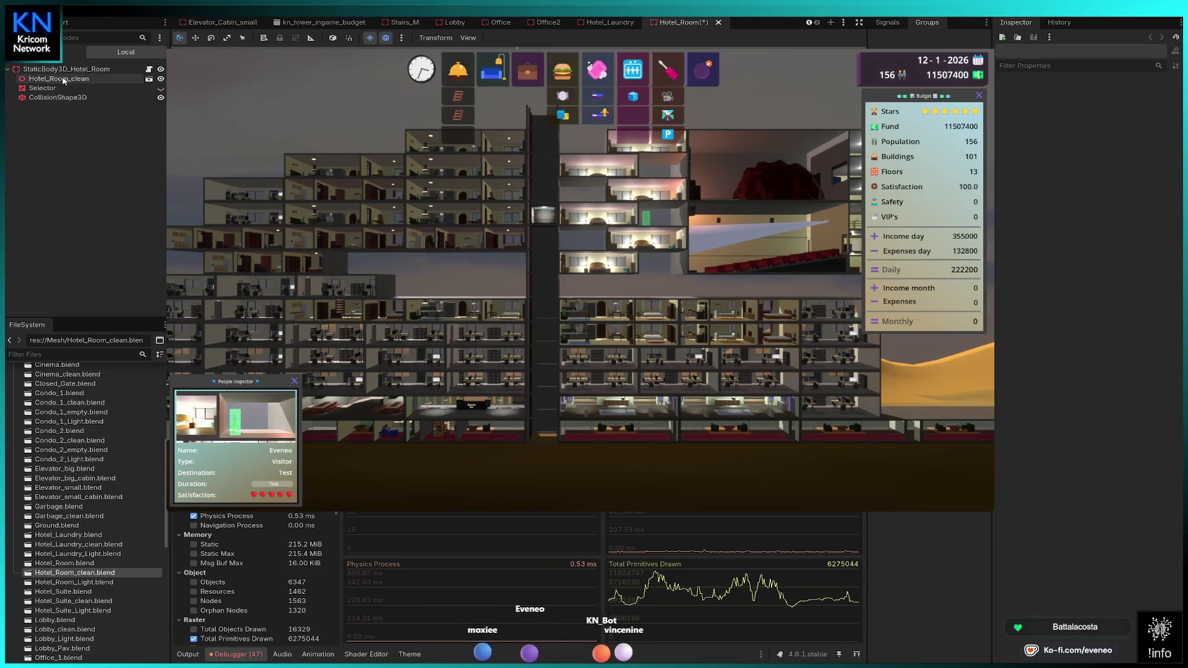
Step: Rename the clean node to Hotel_Room and open Hotel_Suite.tscn
left_click(104, 78)
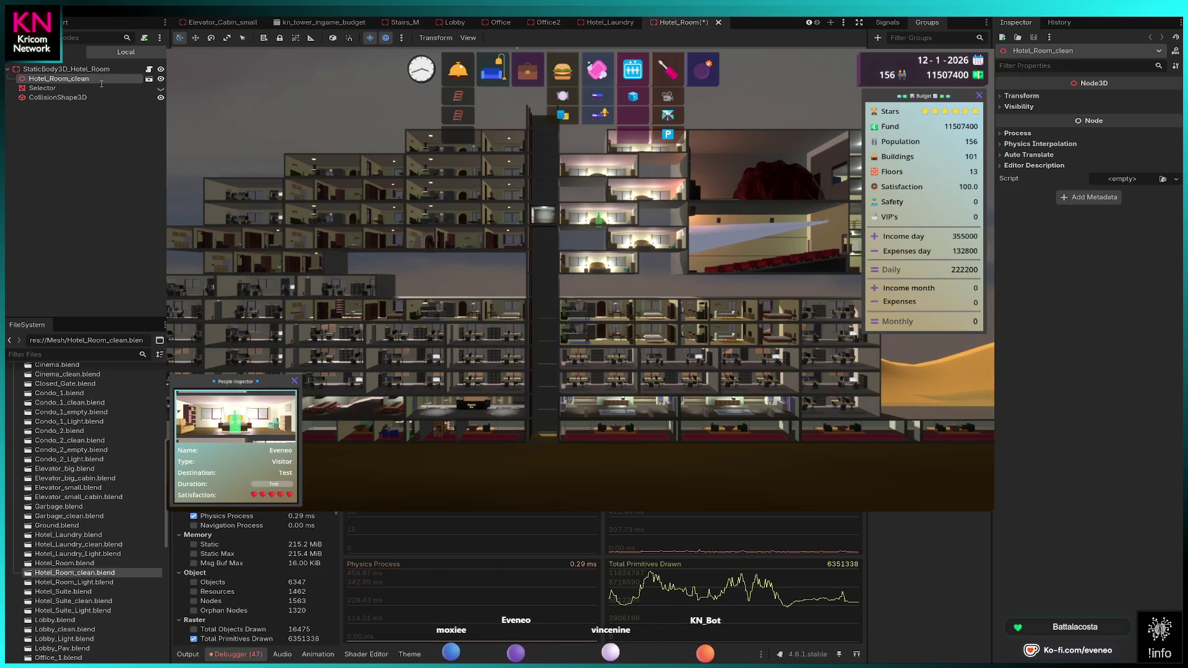
left_click(101, 80)
type("Hotel_Room")
key("Return")
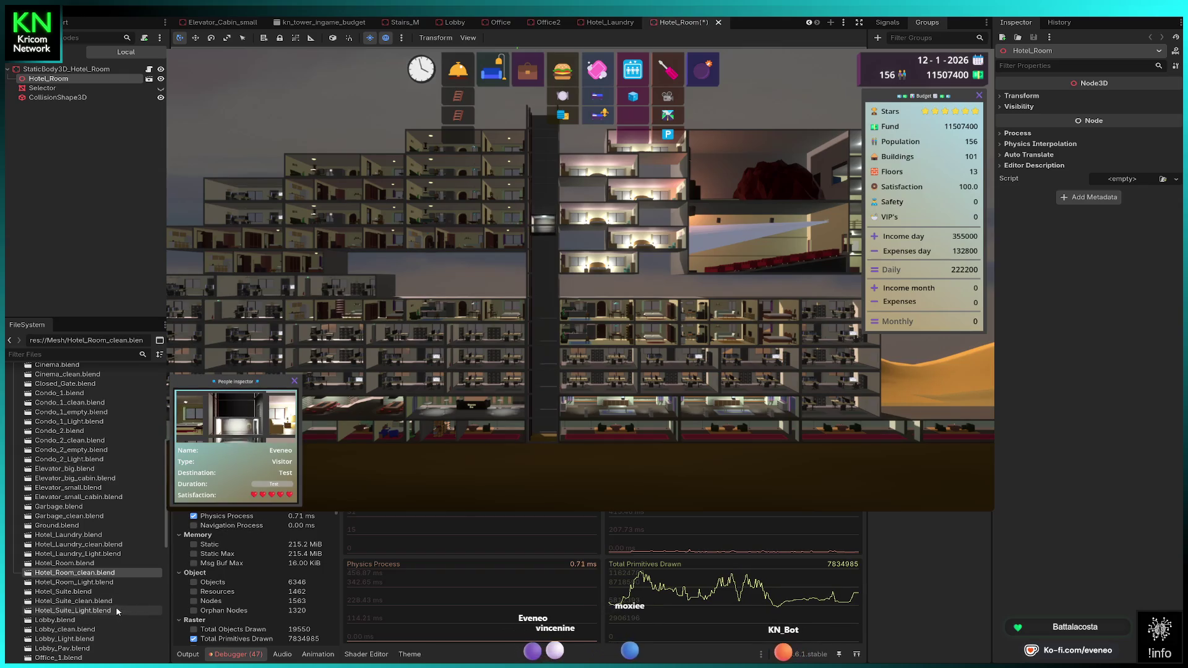
scroll(87, 495, "up", 5)
double_click(73, 452)
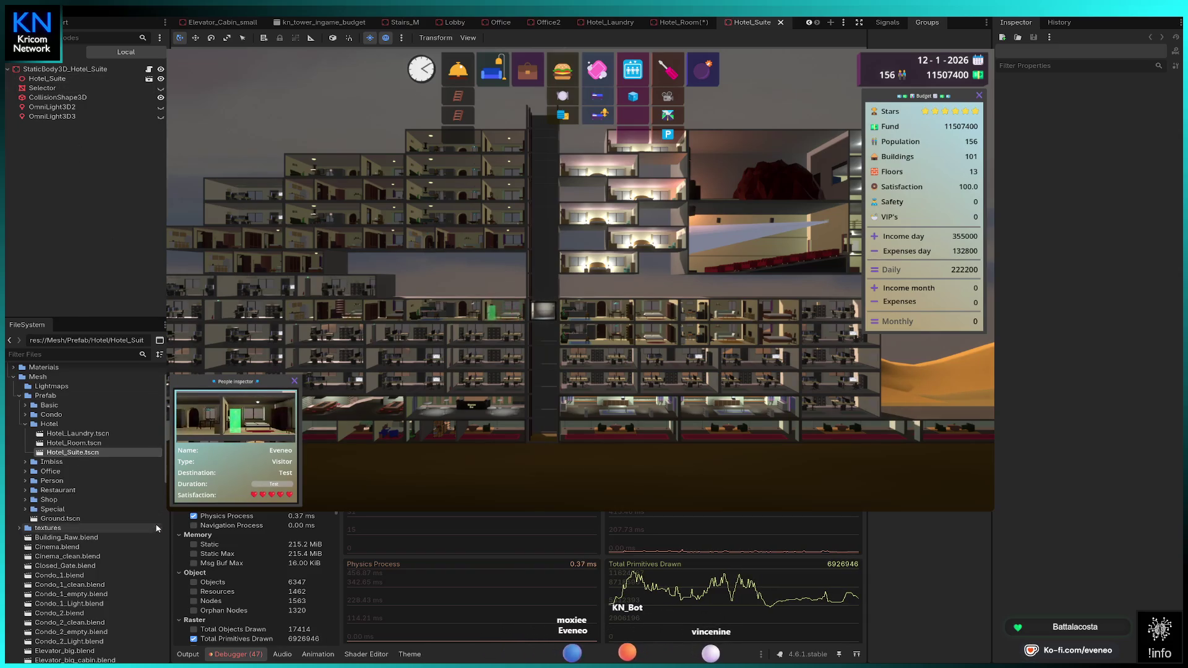
Step: Add Hotel_Suite_clean to the suite scene and delete the old Hotel_Suite mesh and both omni lights
scroll(147, 529, "down", 5)
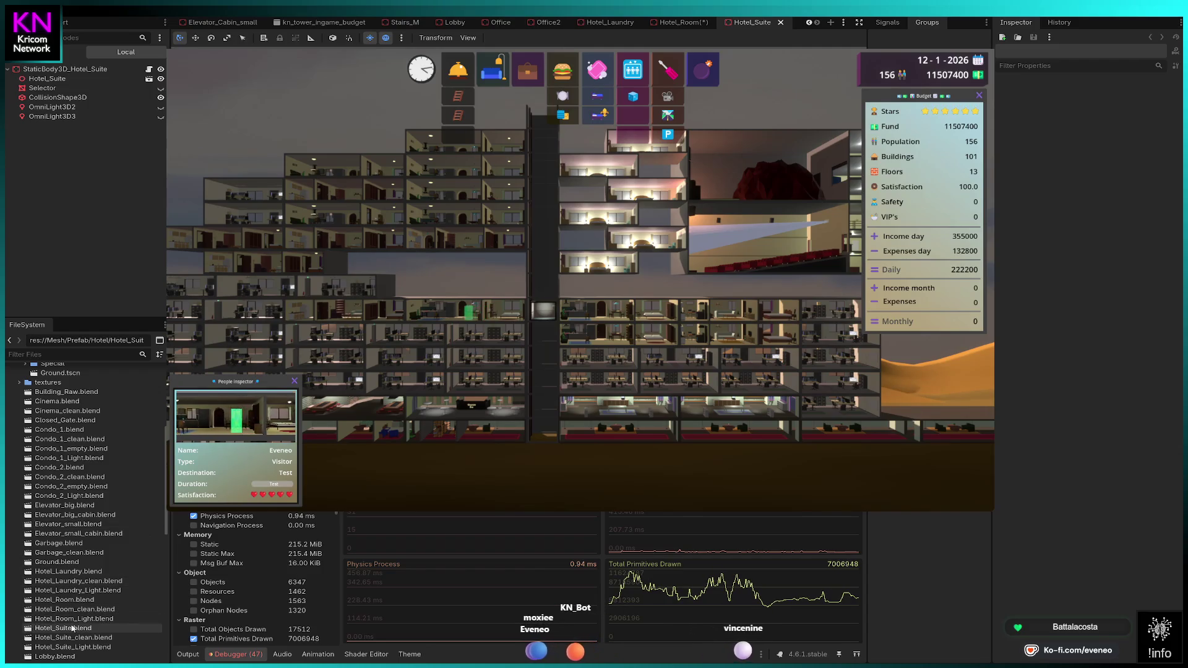
left_click(44, 639)
mouse_move(70, 640)
left_mouse_down()
mouse_move(81, 144)
mouse_move(61, 74)
left_mouse_up()
left_click(63, 90)
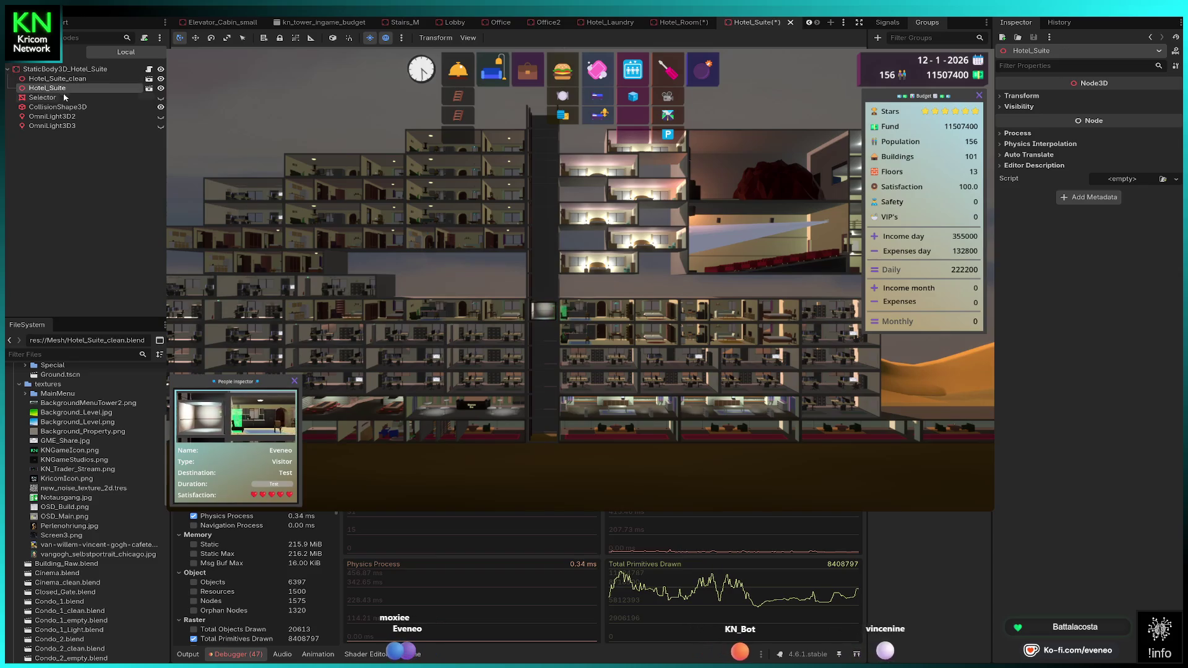
key("Delete")
left_click(64, 107)
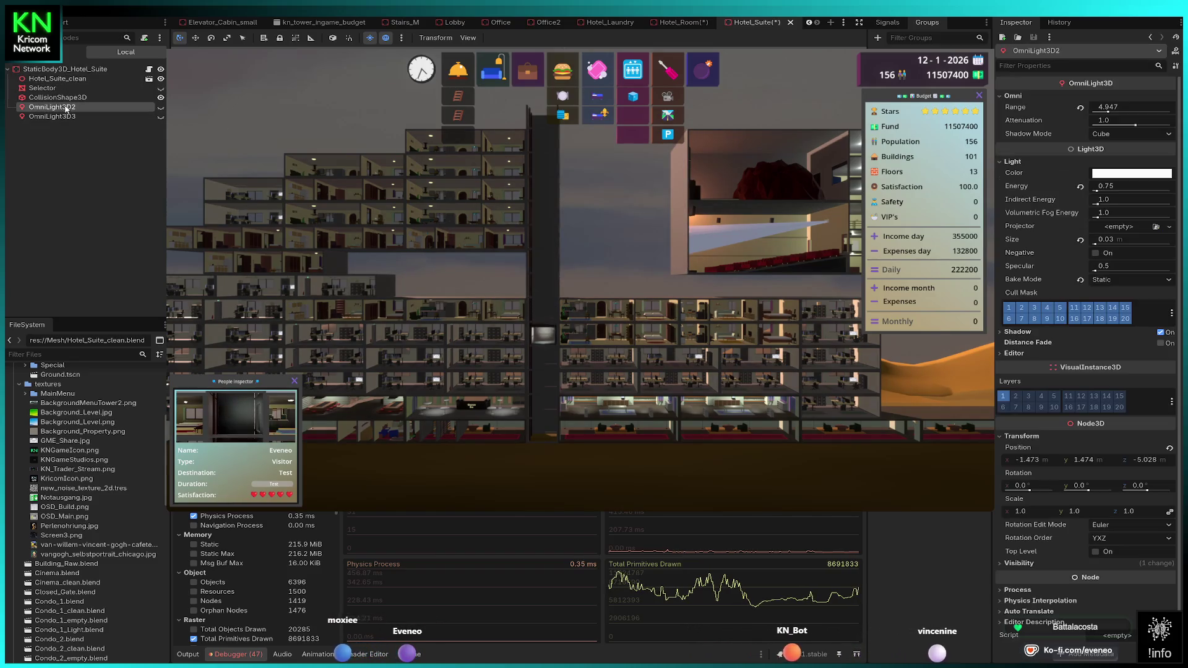
left_click(56, 117, "shift")
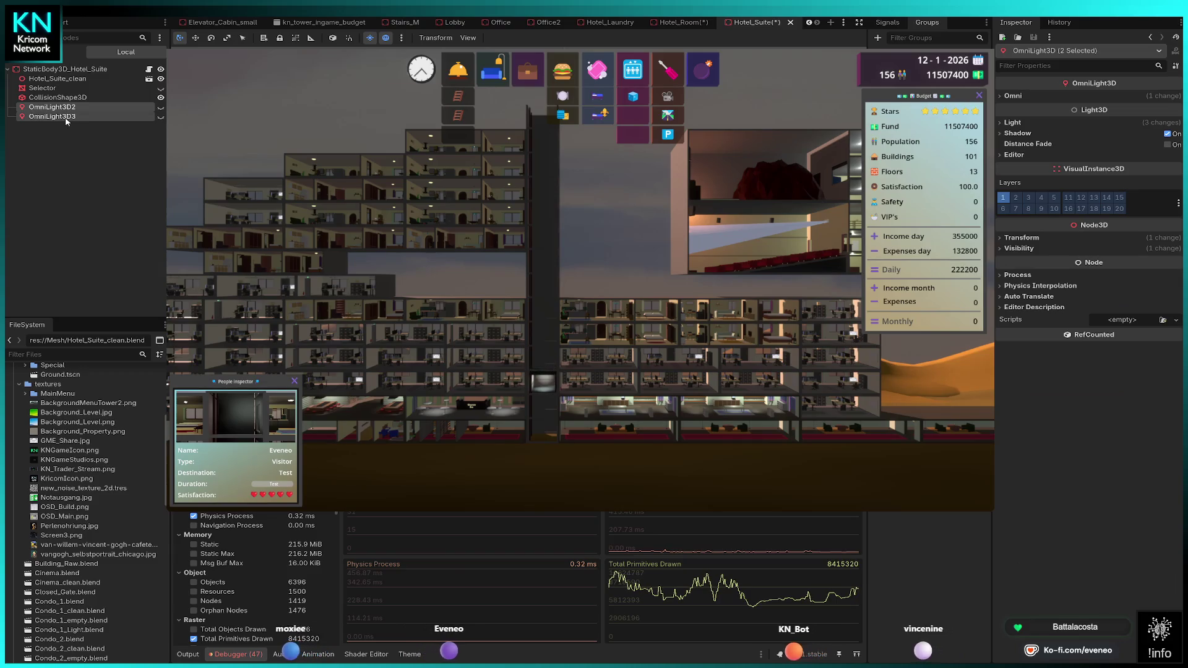
key("Delete")
Step: Rename the clean suite node to Hotel_Suite and collapse the textures folder
left_click(67, 79)
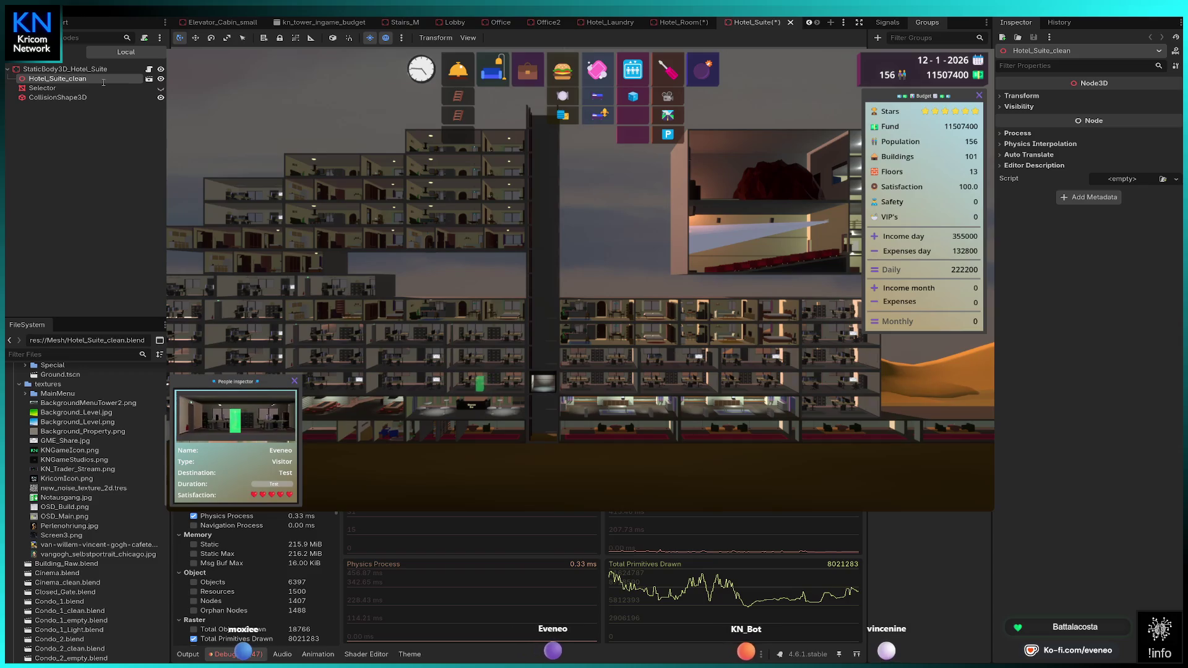
key("BackSpace")
key("BackSpace")
key("BackSpace")
key("Return")
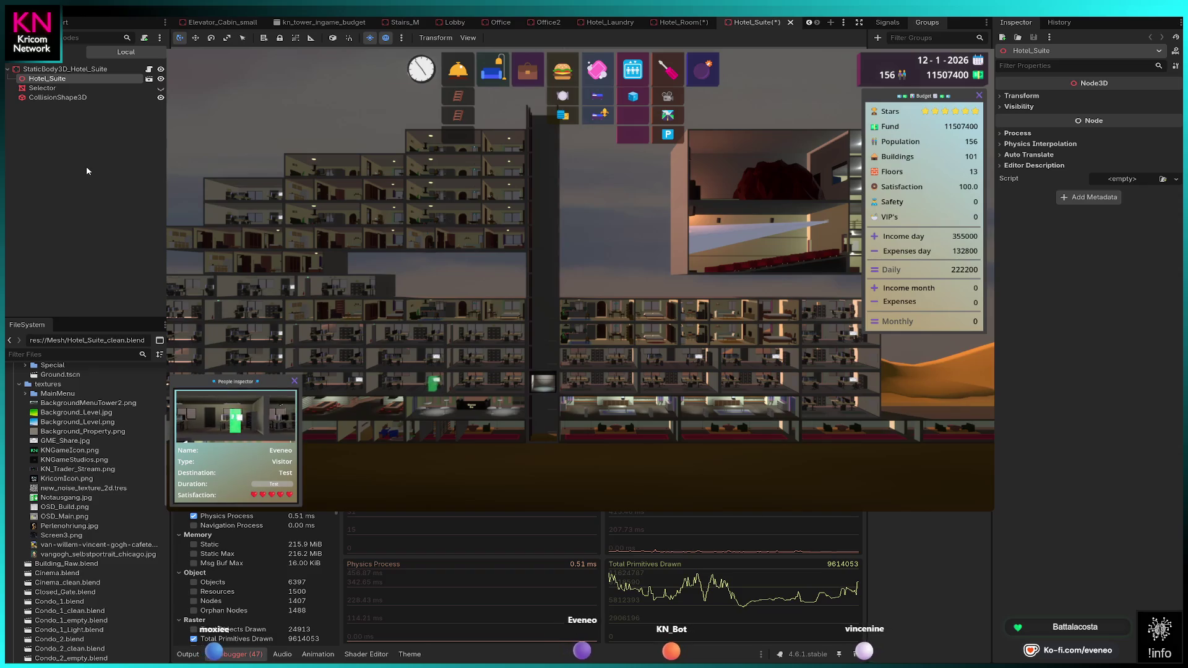
scroll(111, 498, "up", 5)
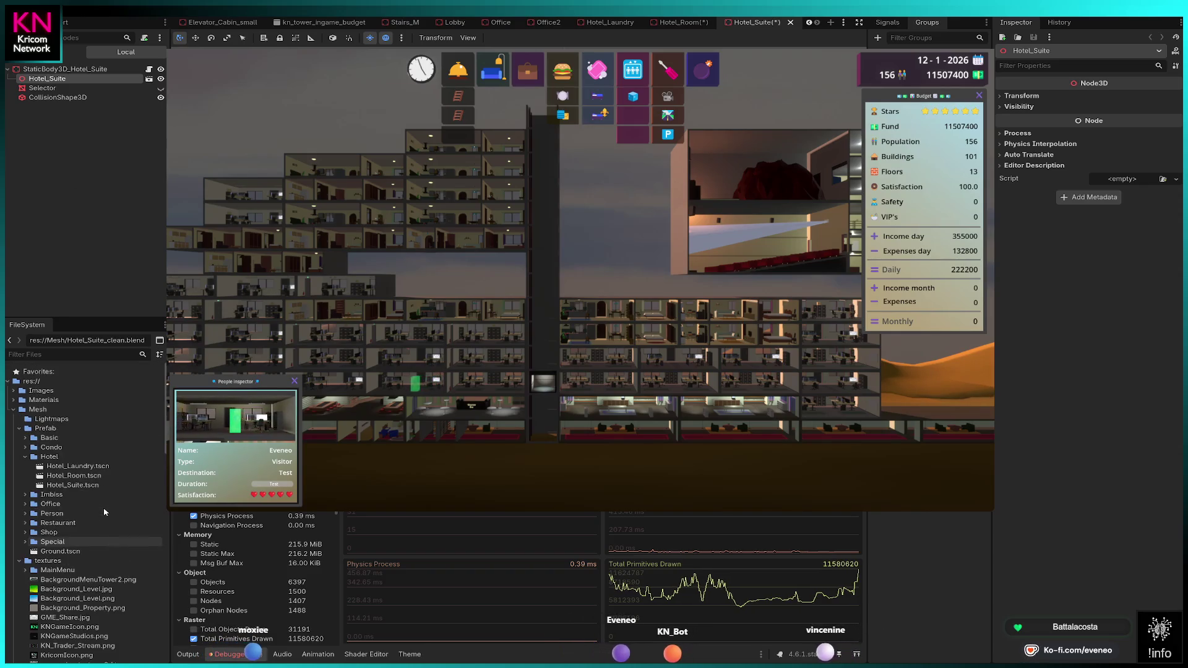
left_click(19, 560)
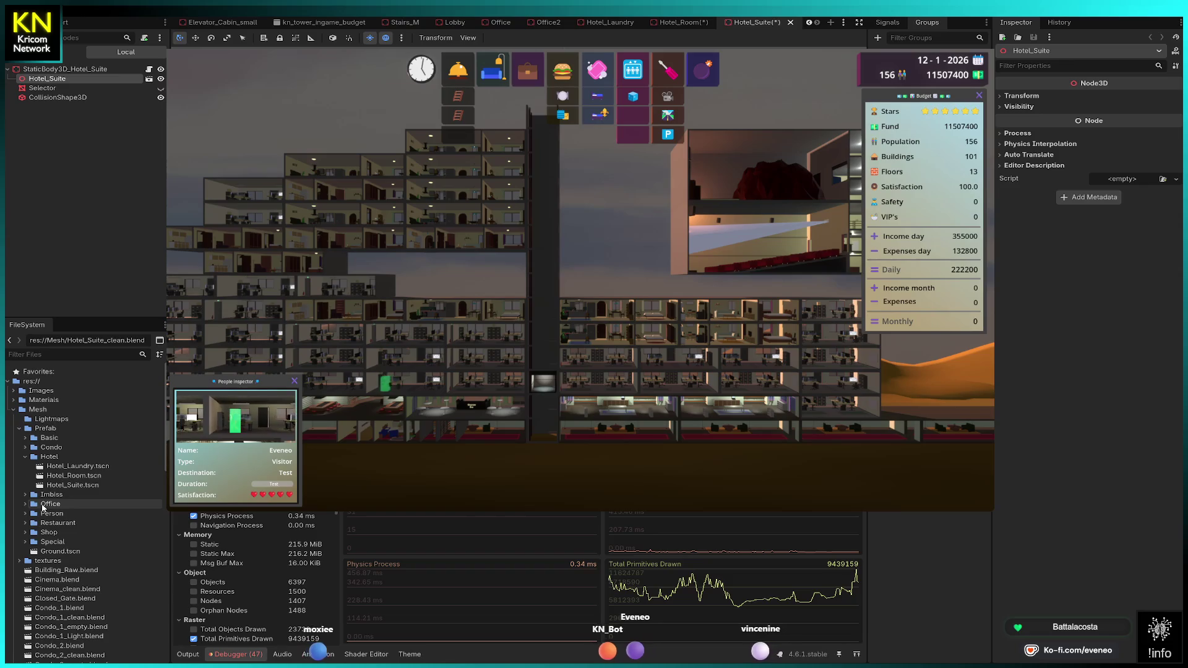
Step: Collapse the Hotel folder and open Restaurant.tscn from the Restaurant prefab folder
left_click(26, 457)
left_click(25, 495)
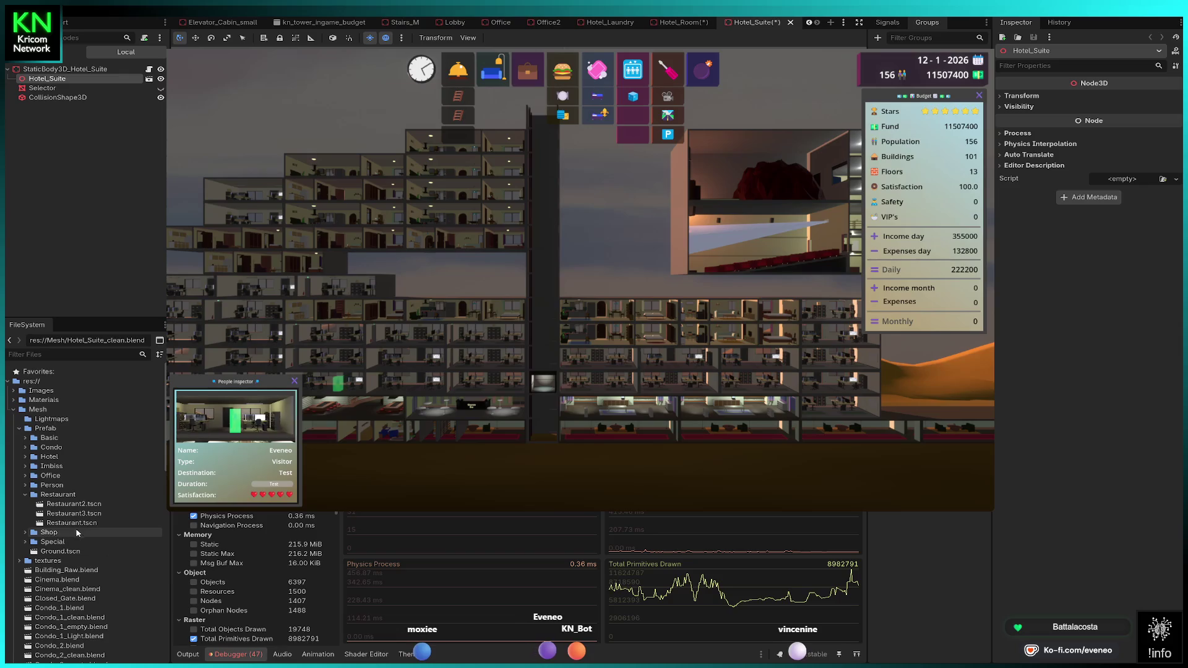
left_click(71, 524)
double_click(74, 524)
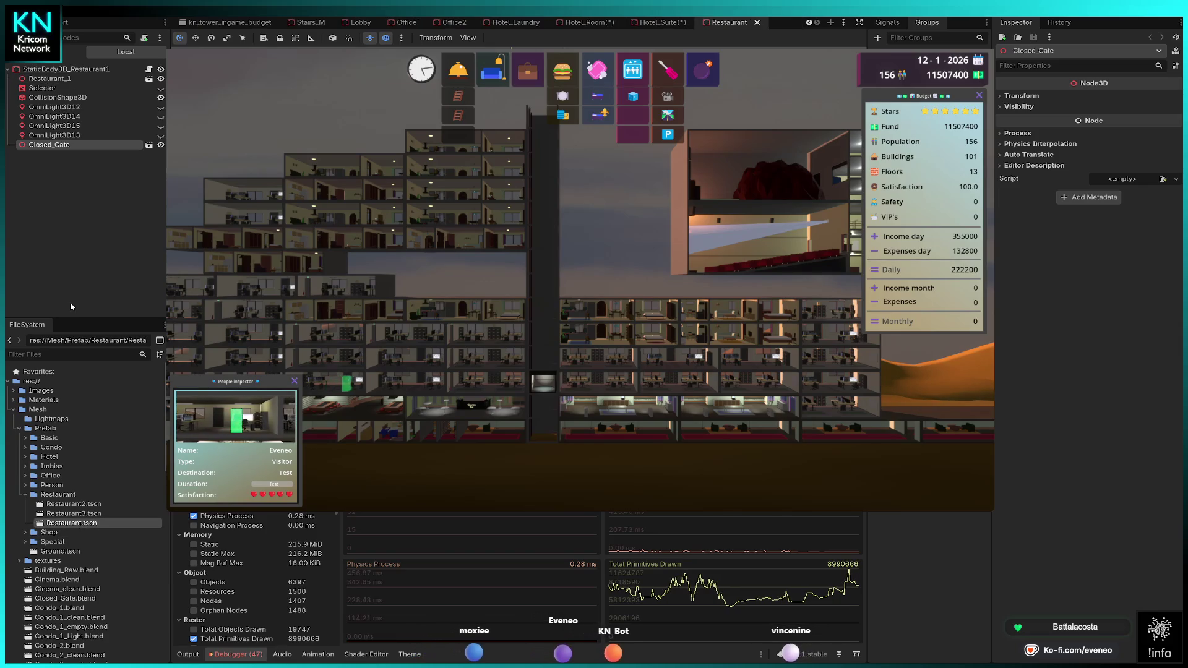
Step: Select all four OmniLight3D nodes in the Restaurant scene
left_click(68, 135)
left_click(68, 108, "shift")
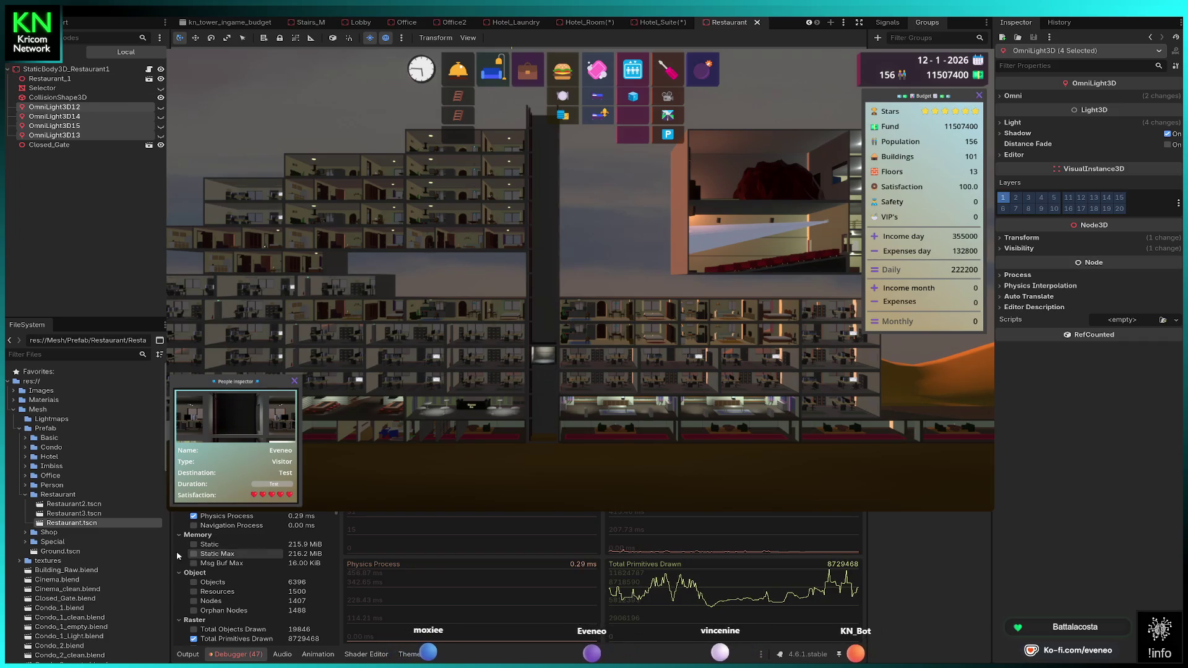
scroll(117, 544, "down", 15)
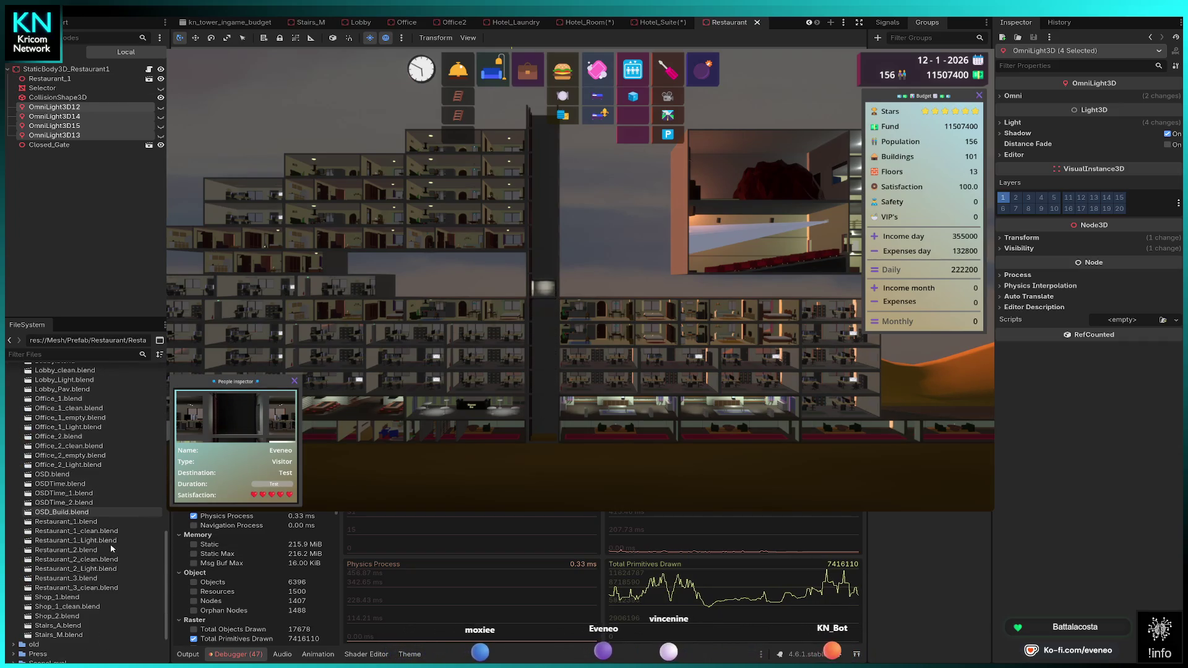
Step: Add Restaurant_1_clean.blend to the scene as a sibling of Restaurant_1
left_click(72, 533)
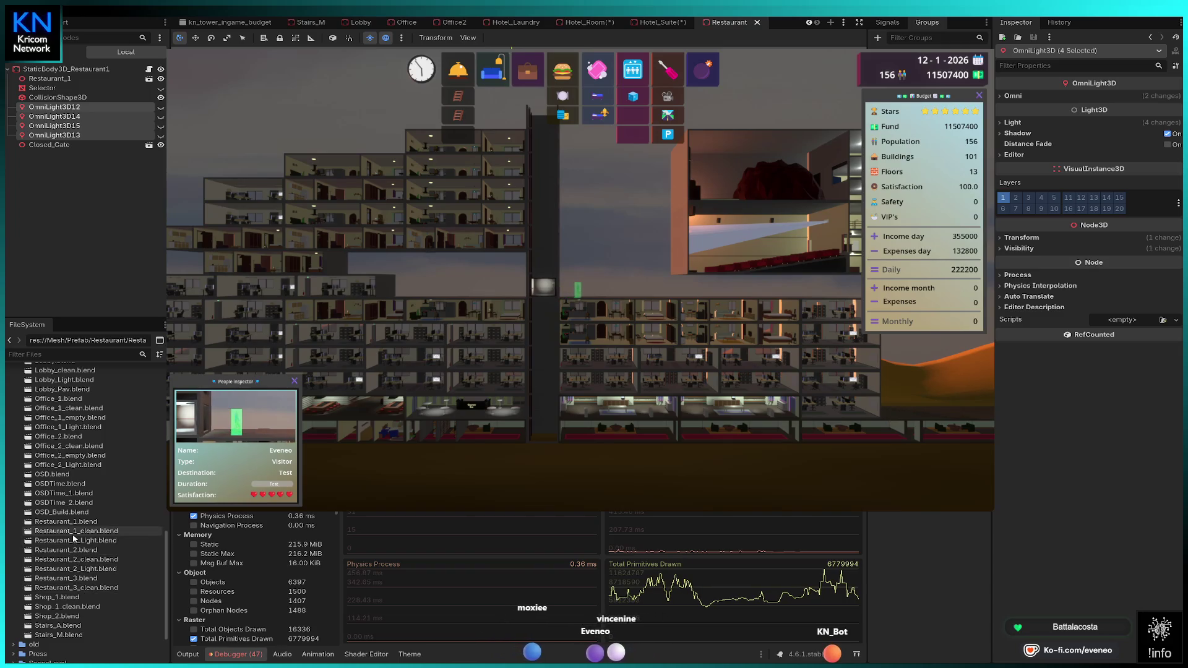
mouse_move(55, 532)
left_mouse_down()
mouse_move(87, 278)
mouse_move(69, 81)
left_mouse_up()
double_click(70, 81)
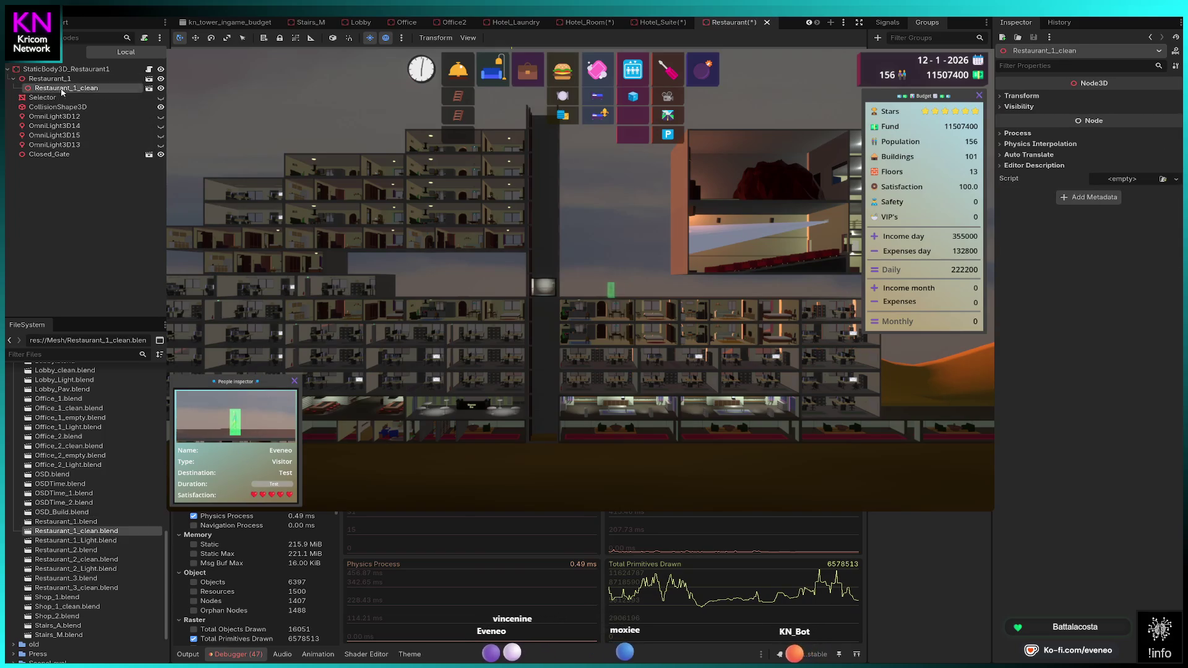
type("Restaurant_1_clean")
key("Escape")
left_click_drag(57, 78, 68, 88)
Step: Delete the old Restaurant_1, rename the clean node Restaurant_1, and hide Closed_Gate
left_click(68, 88)
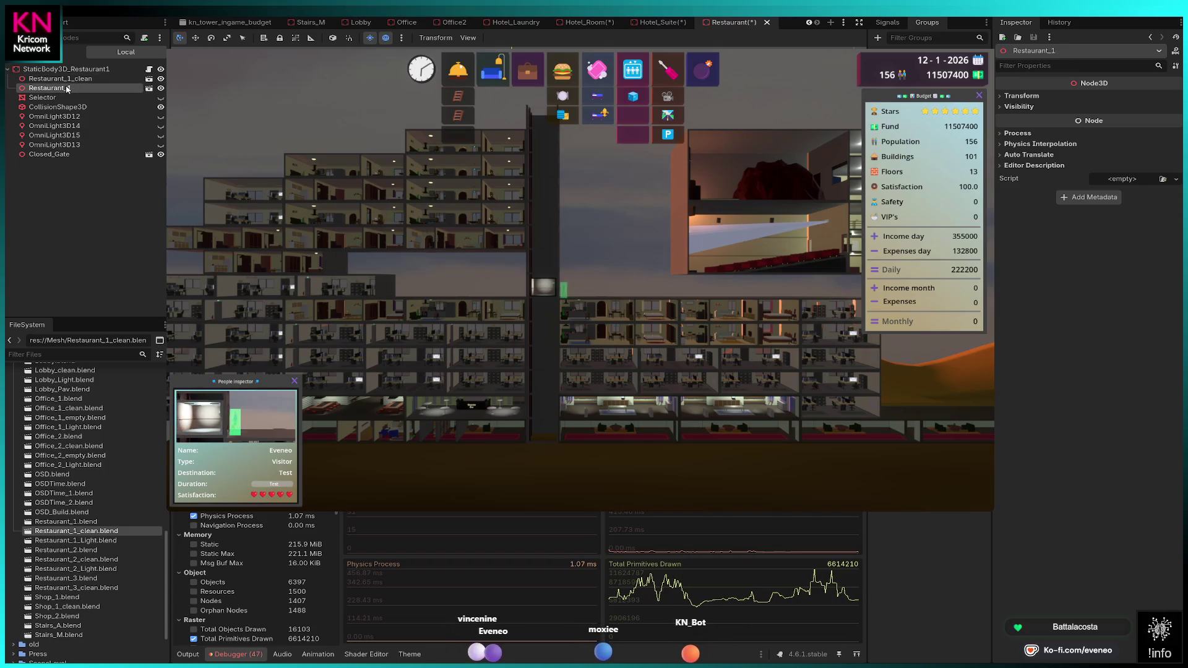
key("Delete")
left_click(92, 79)
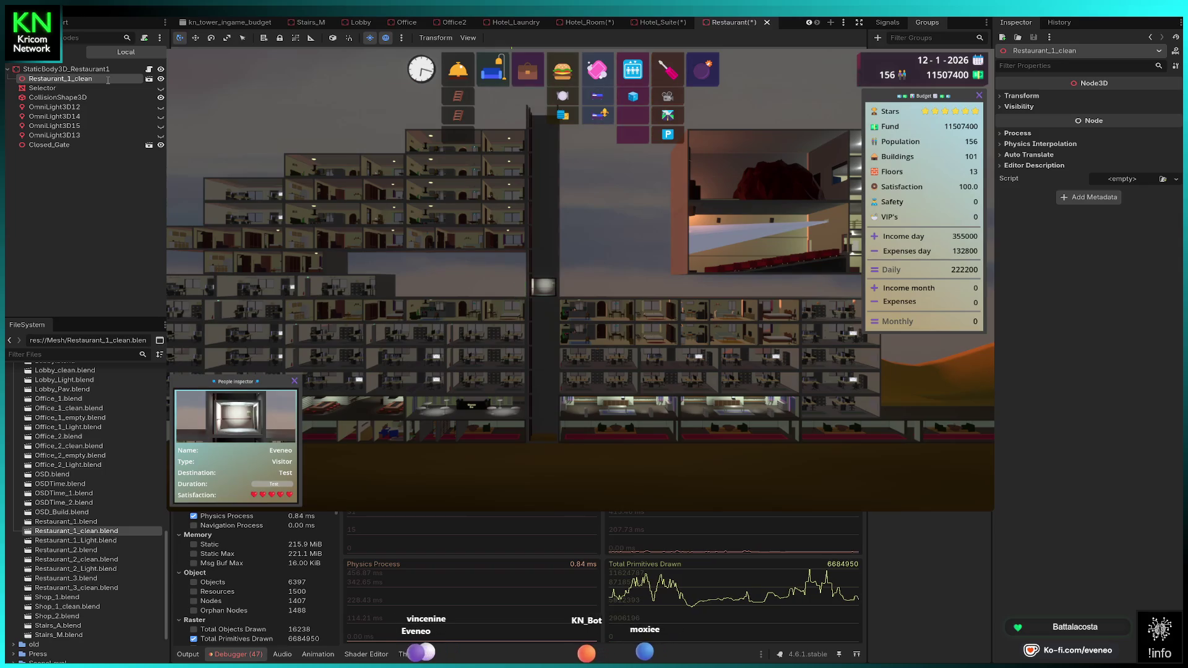
key("BackSpace")
key("BackSpace")
key("BackSpace")
key("Return")
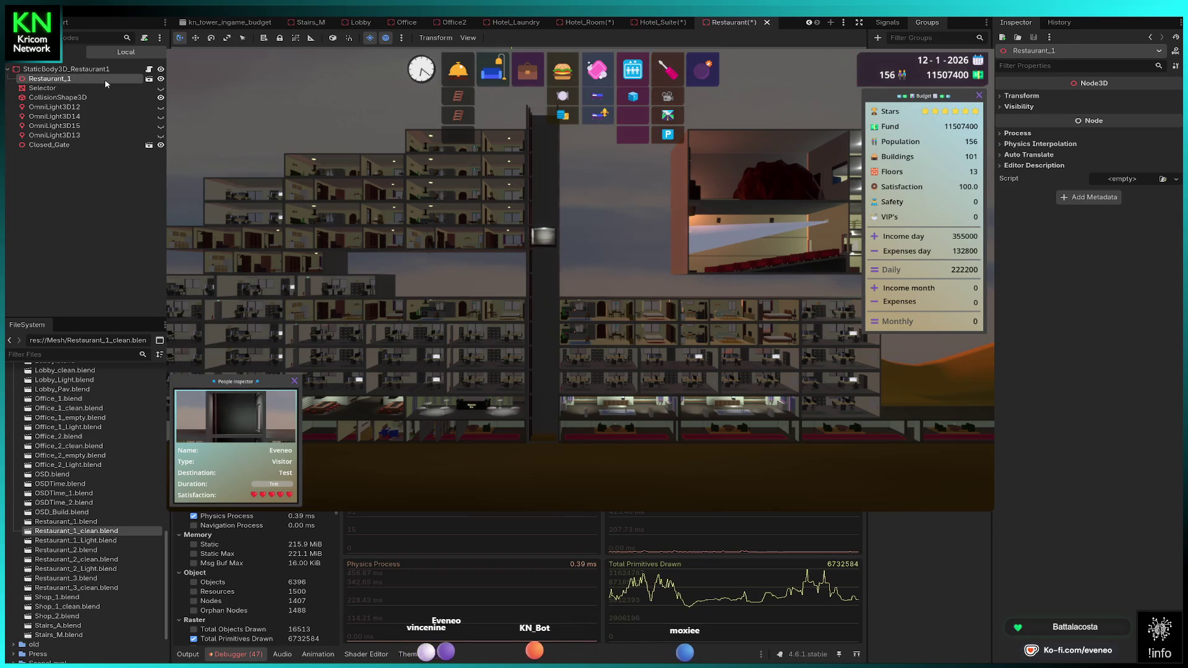
left_click(55, 107)
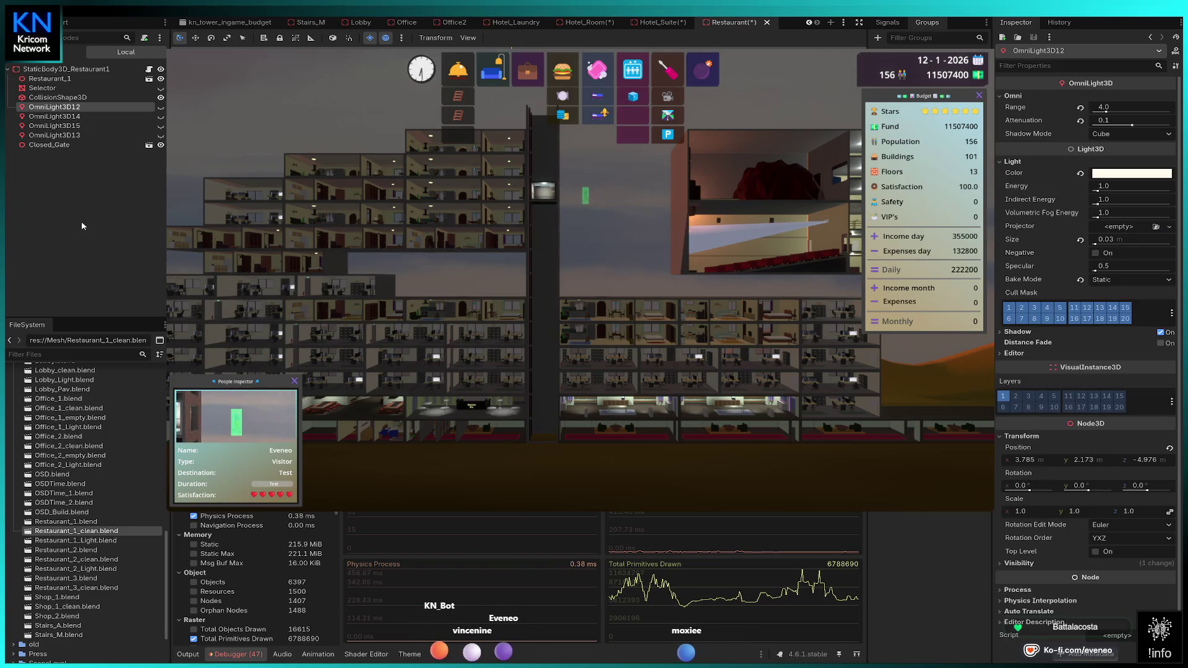
left_click(160, 146)
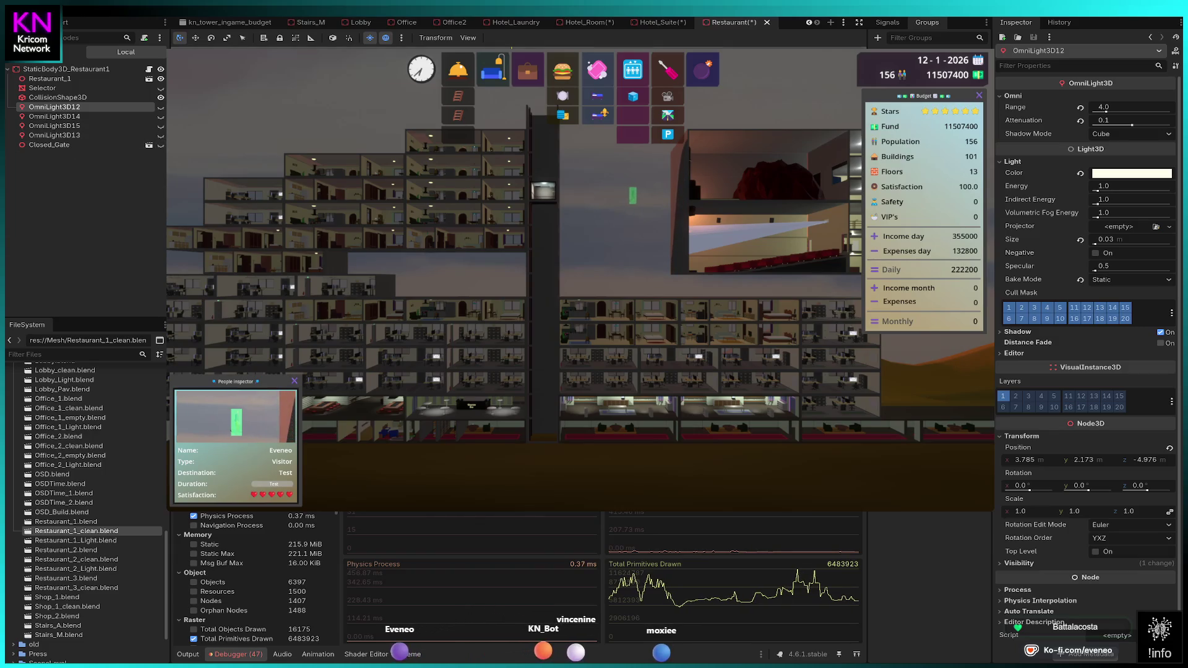
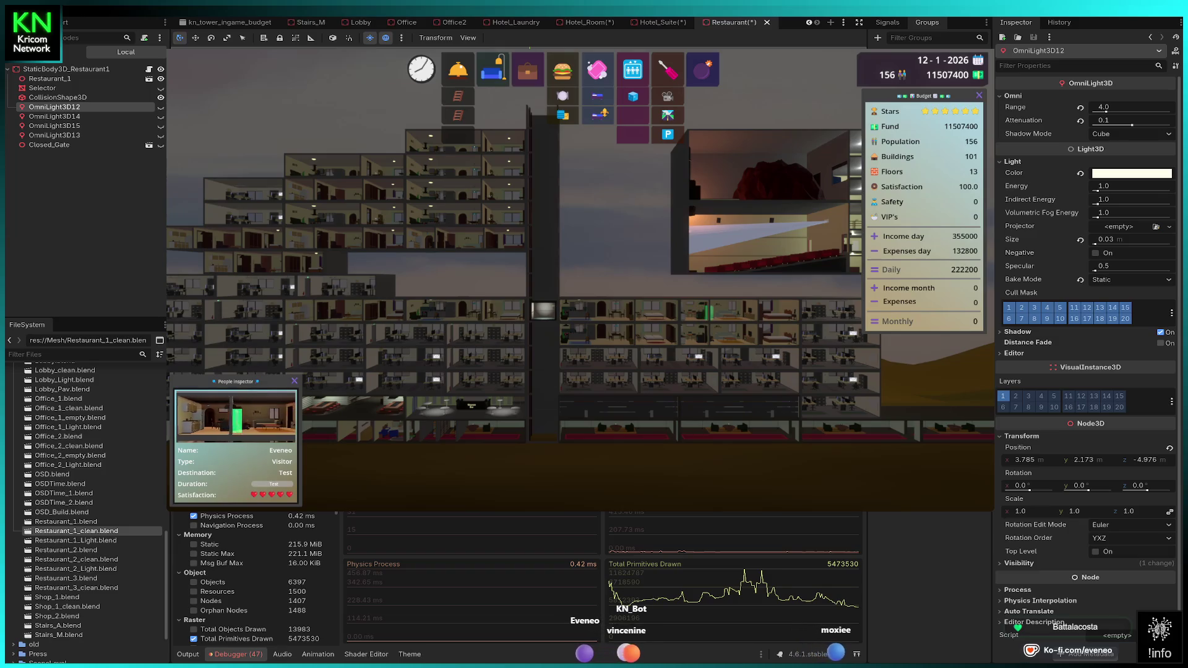
Step: Open the Restaurant2 prefab and add the Restaurant_2_clean mesh to its scene tree
scroll(96, 516, "up", 15)
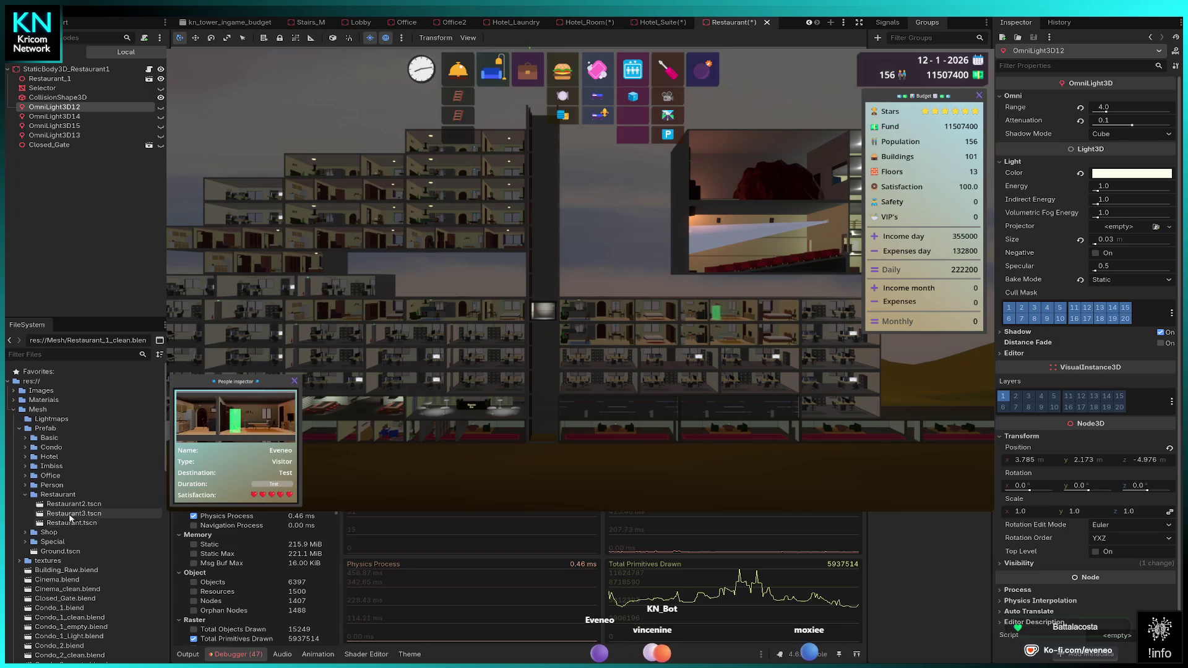
double_click(68, 507)
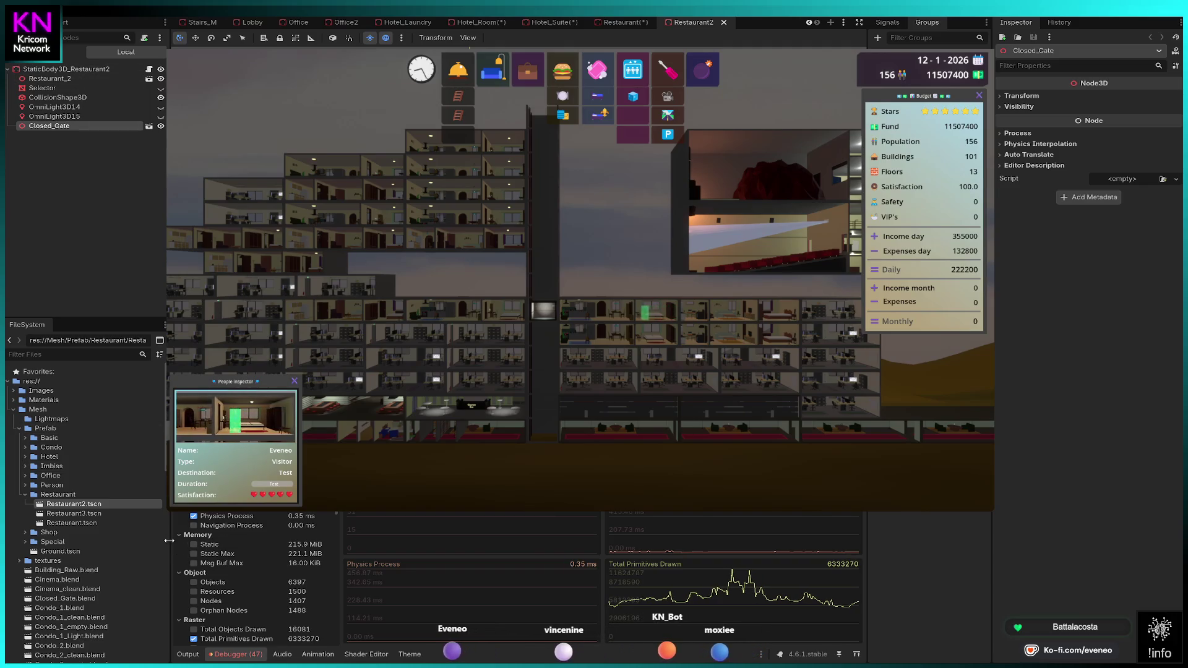
scroll(101, 527, "down", 15)
left_click_drag(72, 560, 74, 80)
Step: Delete the old Restaurant_2 node, rename the clean mesh to Restaurant_2, and open the Restaurant3 prefab
left_click(78, 88)
key("Delete")
left_click(80, 81)
key("BackSpace")
key("BackSpace")
key("BackSpace")
key("Return")
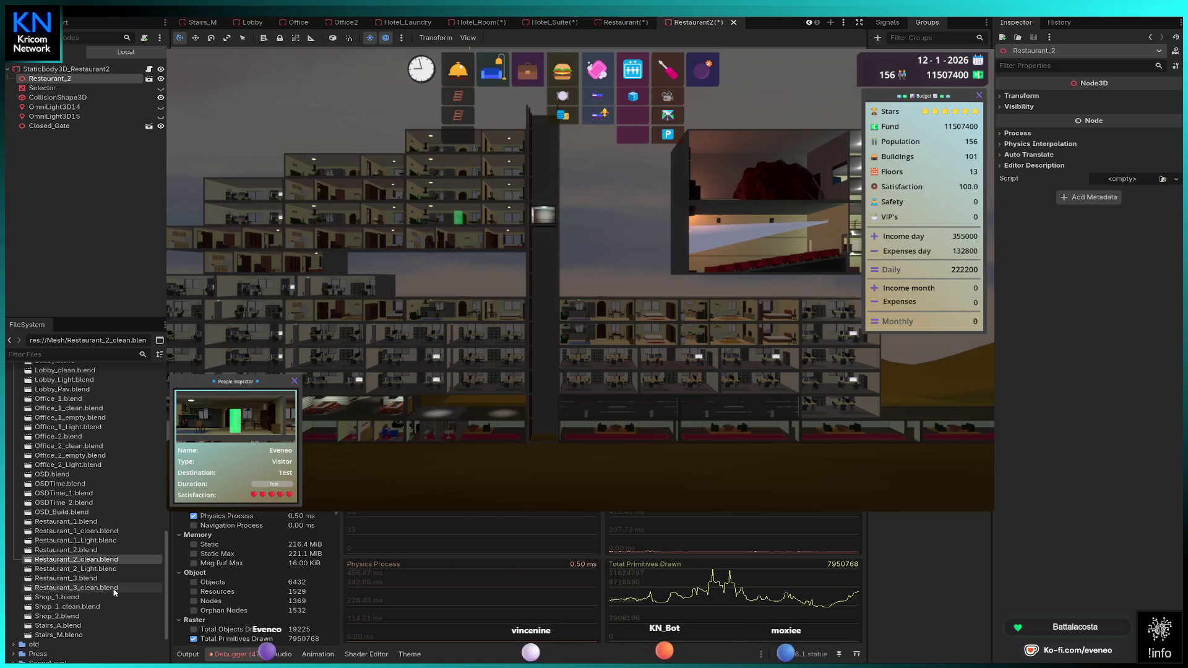
scroll(74, 526, "up", 10)
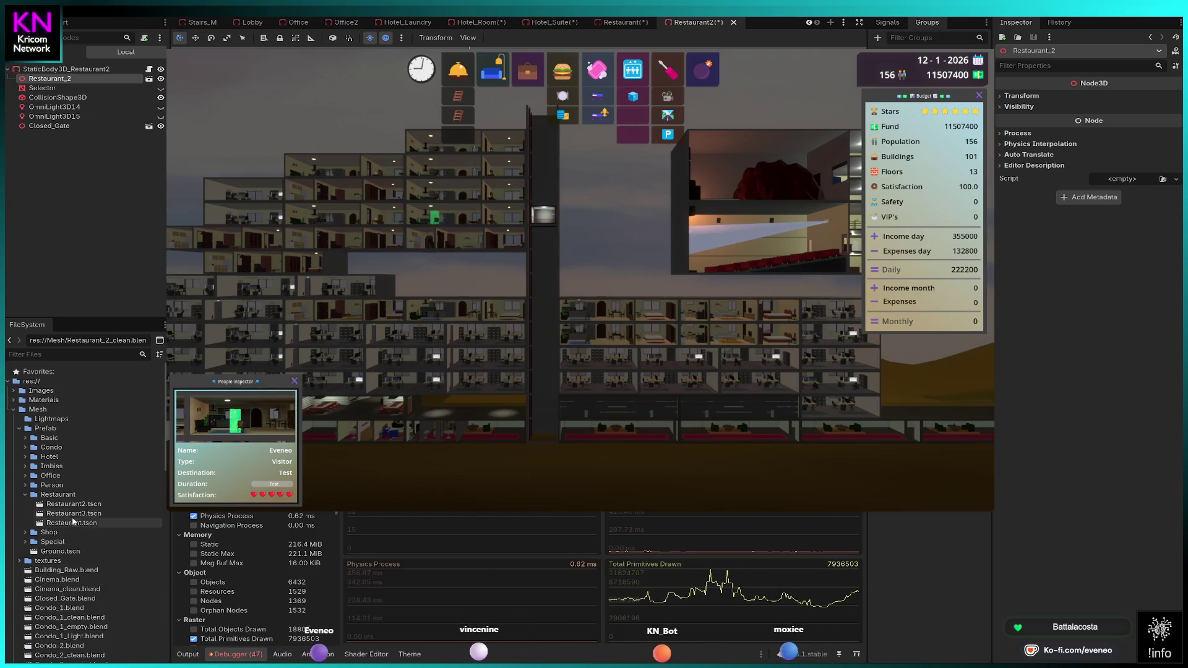
double_click(73, 515)
Step: Add Restaurant_3_clean directly under StaticBody3D_Restaurant3 and rename it Restaurant_3
scroll(73, 515, "down", 10)
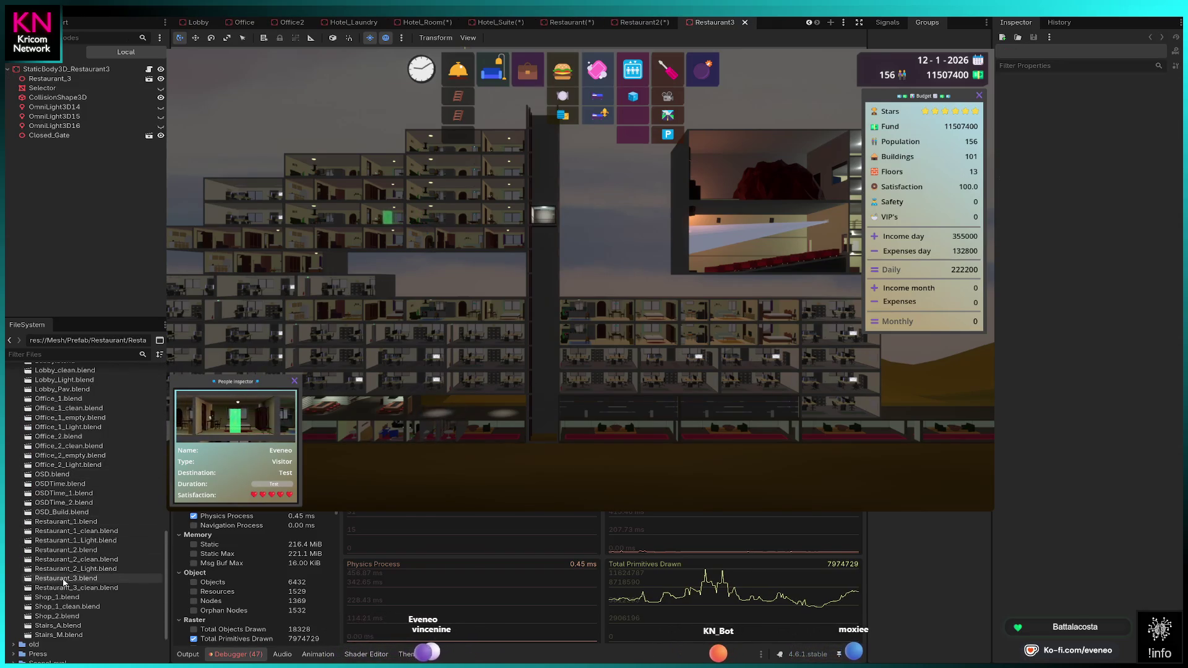
left_click(56, 588)
mouse_move(113, 158)
left_mouse_down()
mouse_move(70, 70)
mouse_move(71, 85)
left_mouse_up()
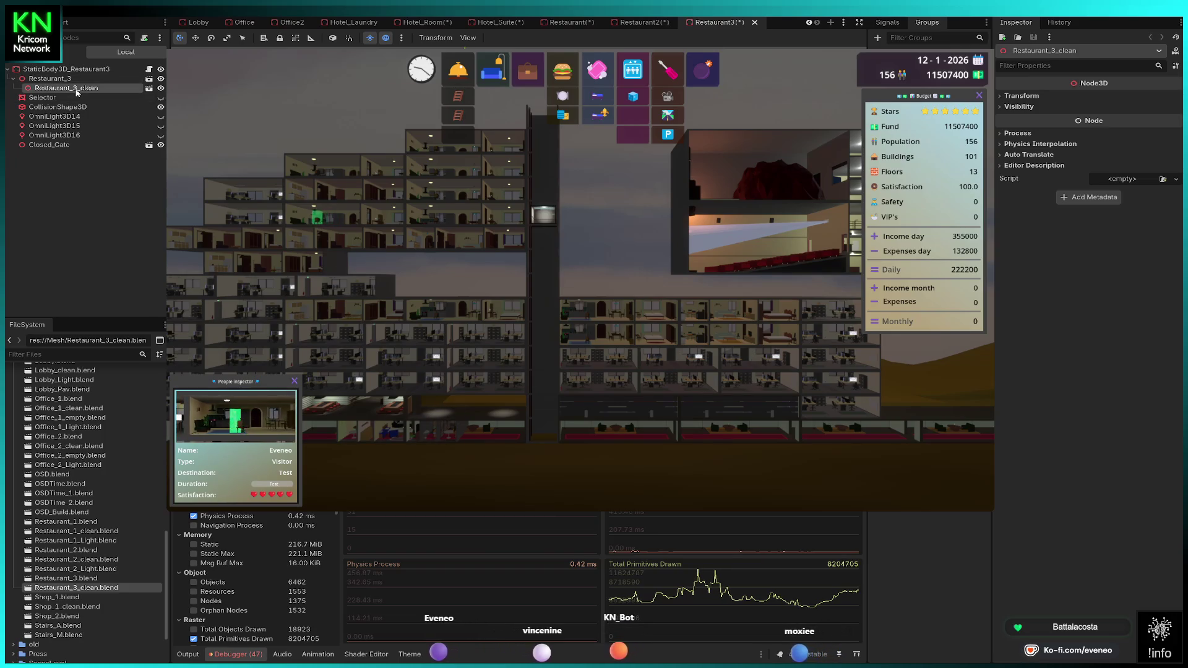
left_click_drag(74, 88, 64, 79)
left_click(94, 79)
key("BackSpace")
key("BackSpace")
key("BackSpace")
key("Return")
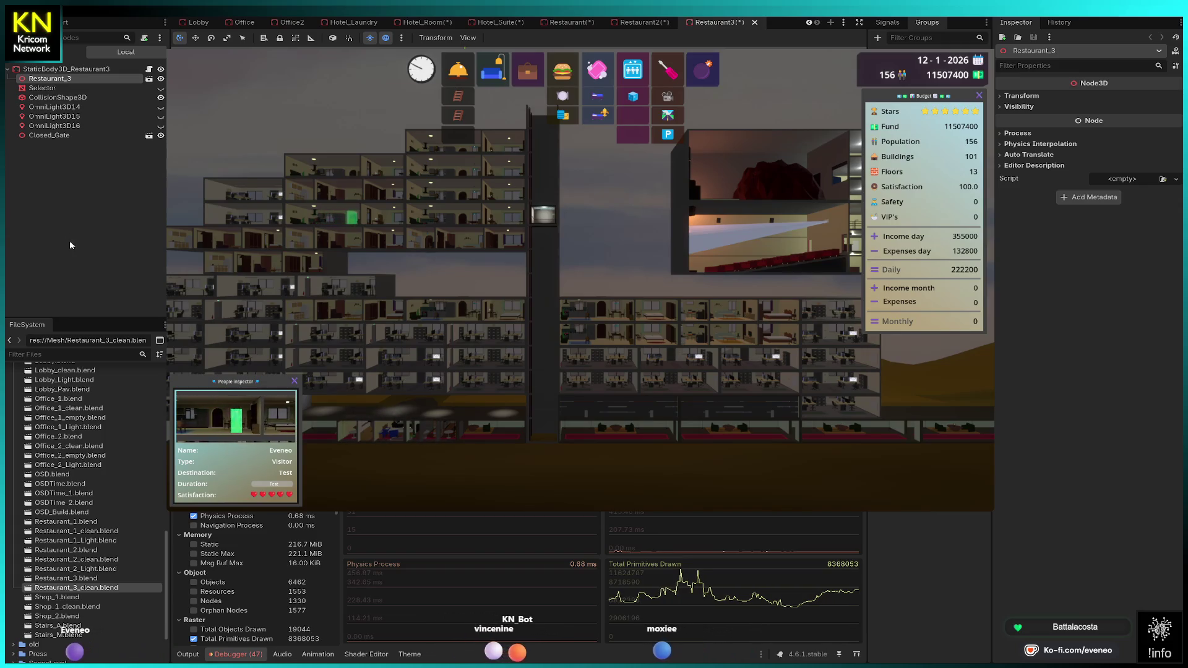
Step: Collapse the Restaurant folder, expand the Shop folder, and open the Shop_1 prefab
scroll(132, 478, "up", 15)
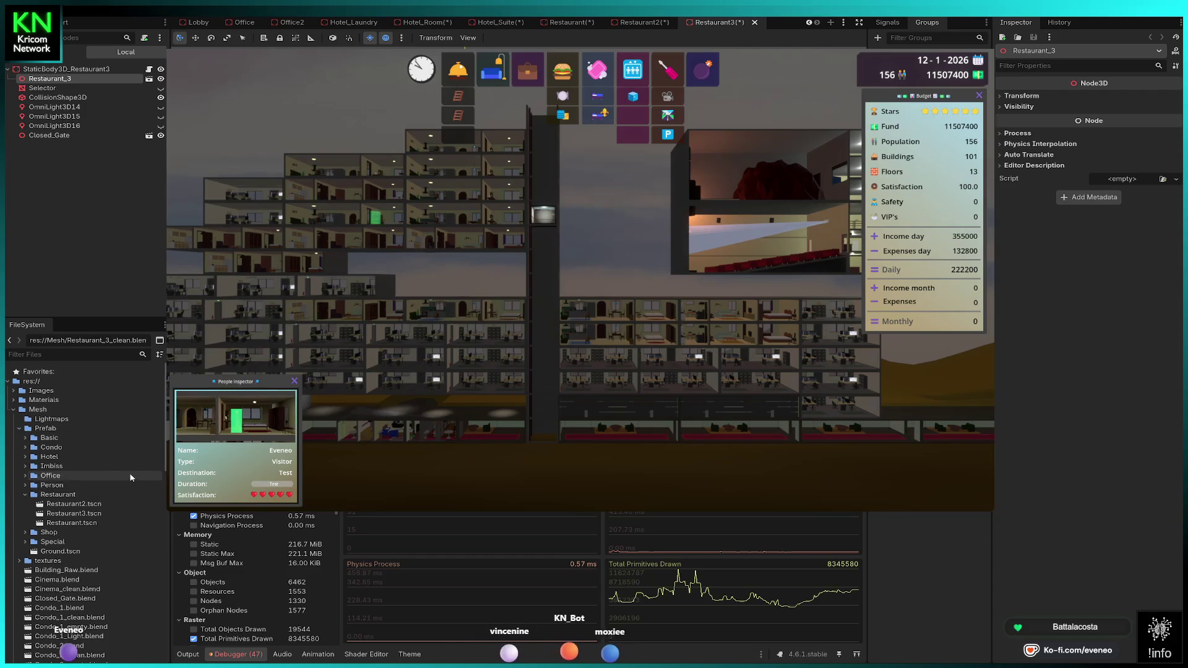
left_click(25, 494)
left_click(23, 504)
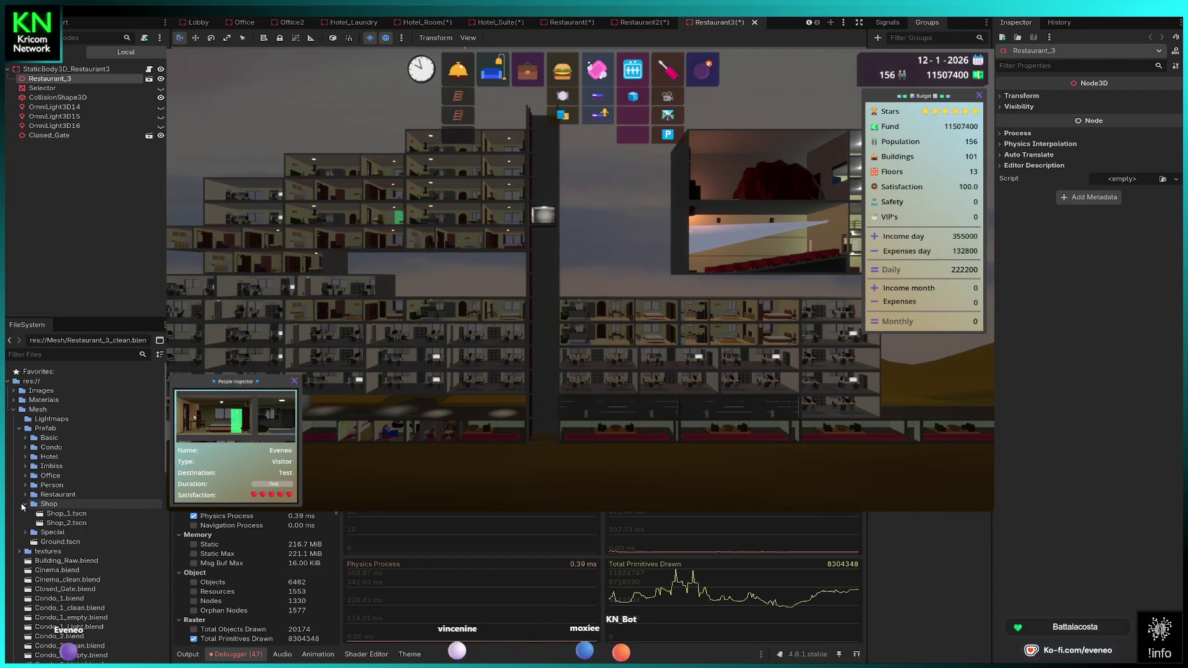
double_click(64, 513)
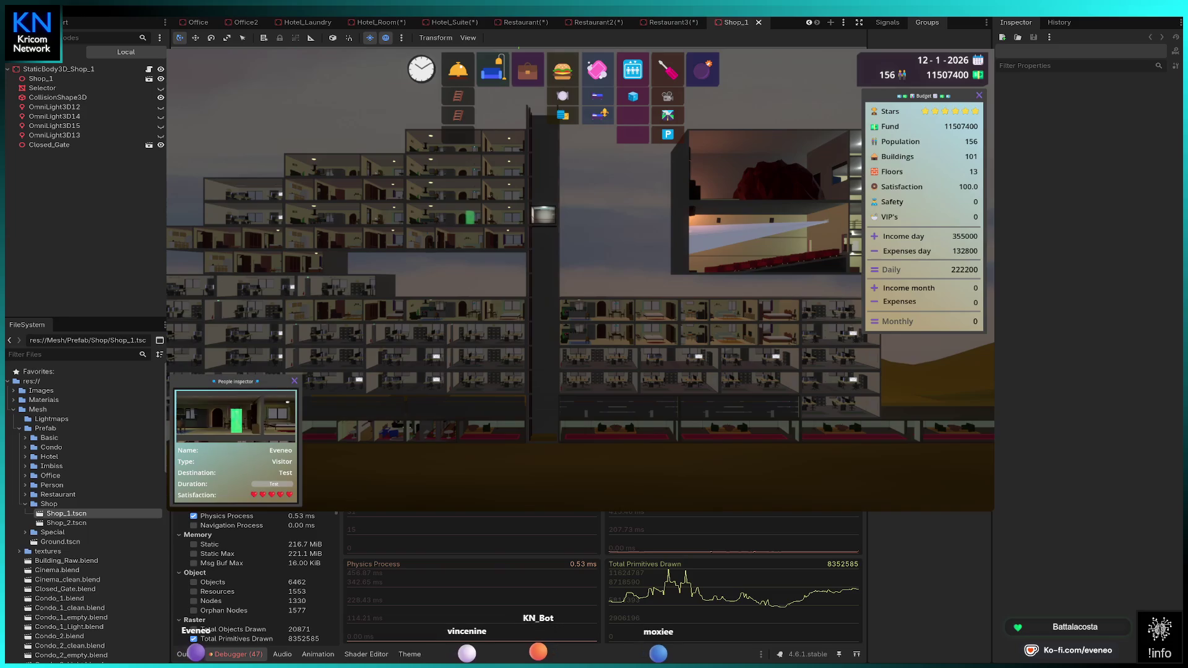
Step: Add the Shop_1_clean mesh under Shop_1 in the Shop_1 prefab scene
scroll(133, 562, "down", 10)
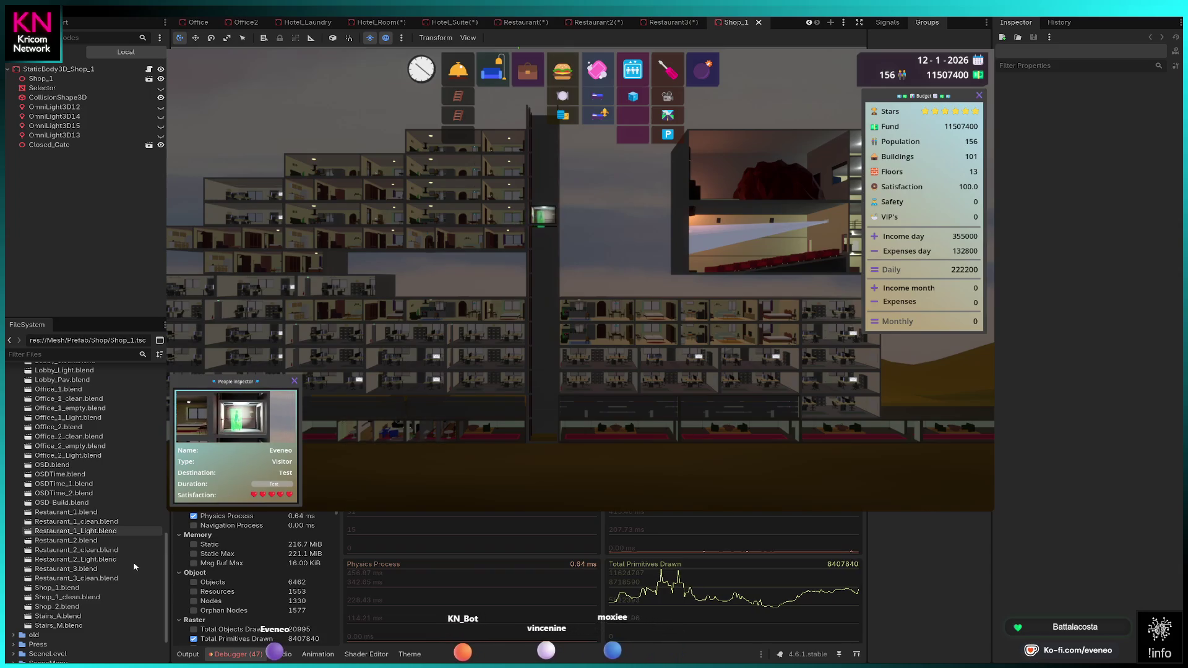
left_click(138, 560)
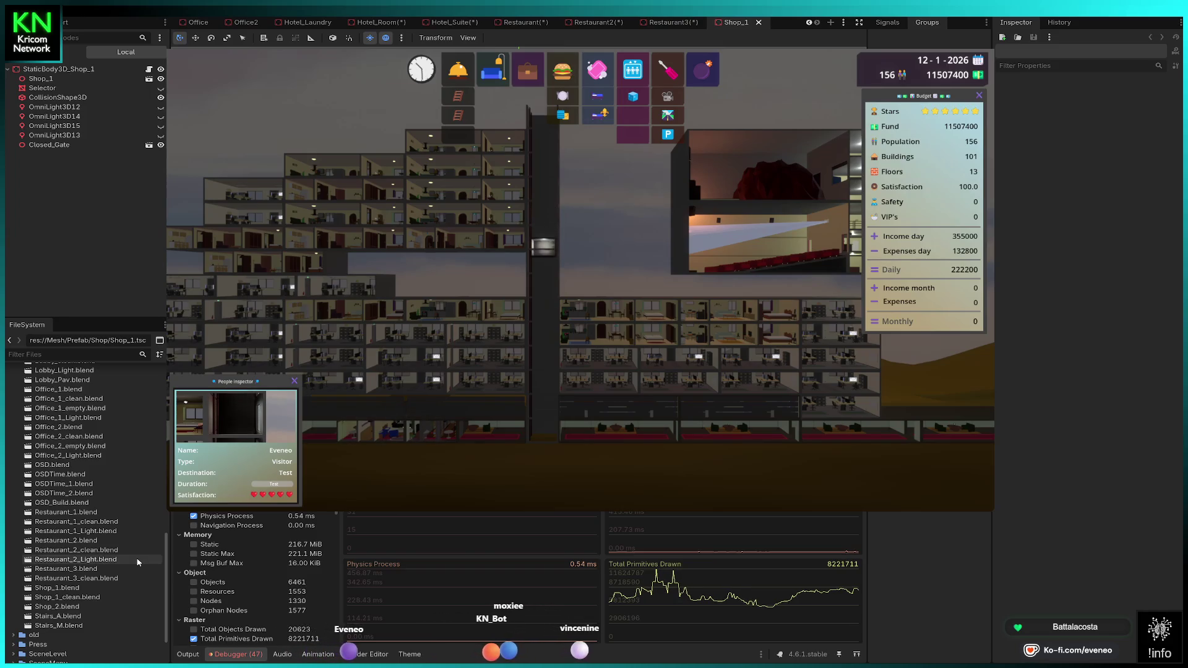
left_click(62, 598)
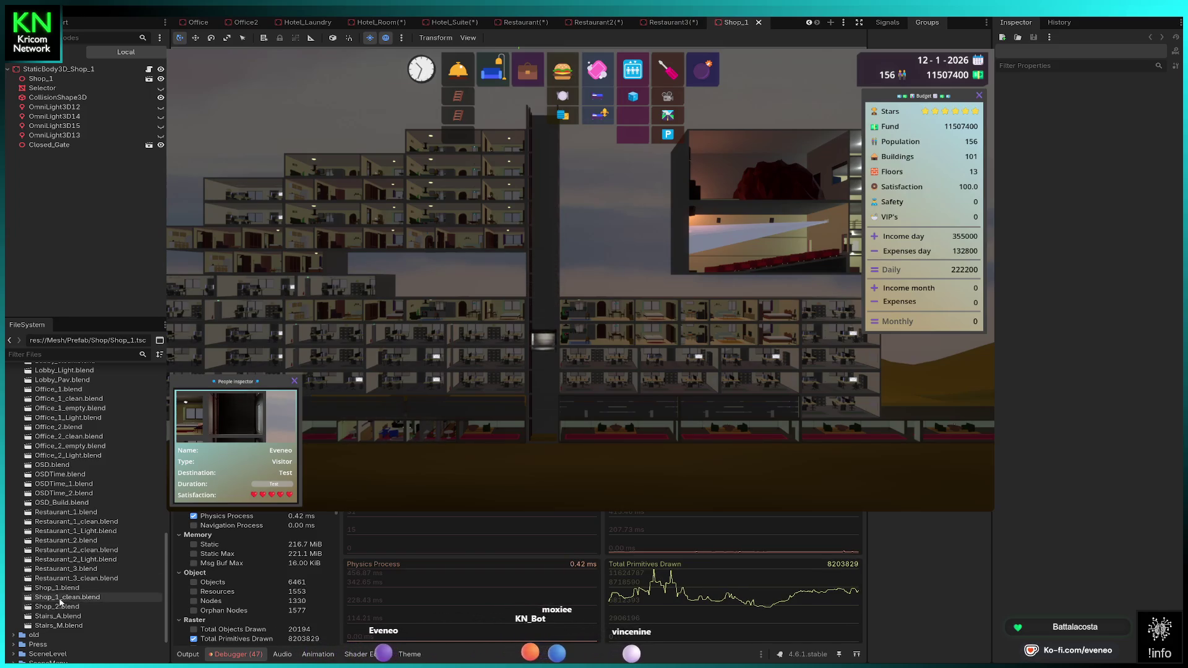
left_click_drag(49, 599, 65, 79)
Step: Delete the old Shop_1 mesh node and open the Shop_2 prefab
left_click(64, 88)
key("Delete")
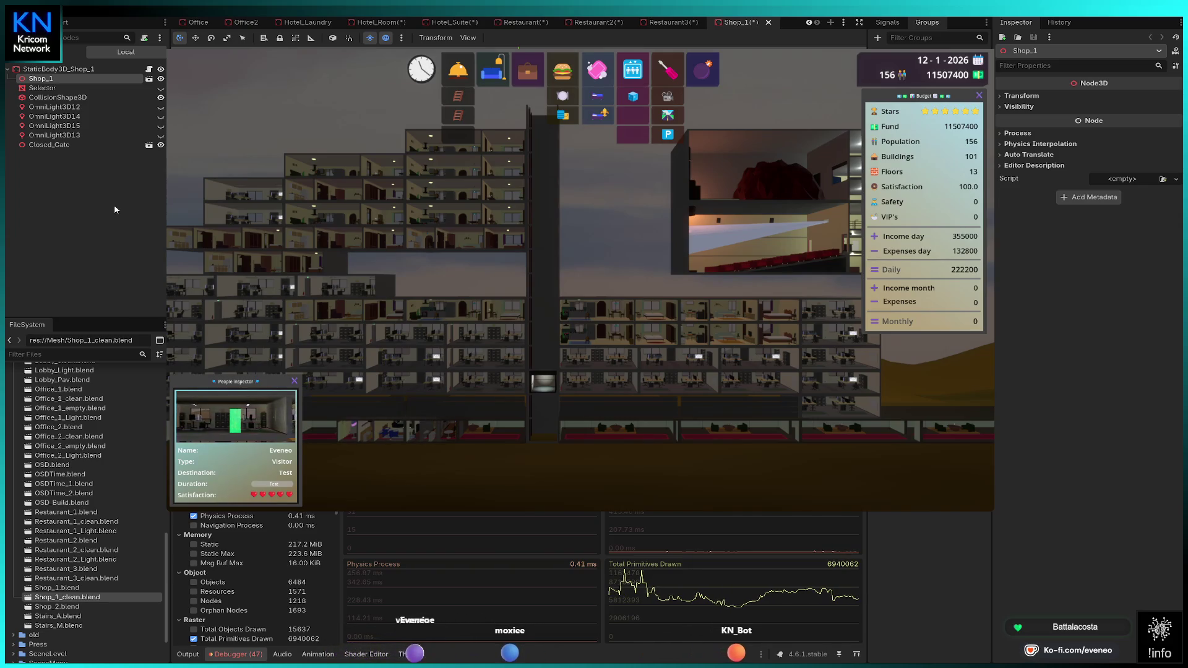
scroll(70, 589, "up", 10)
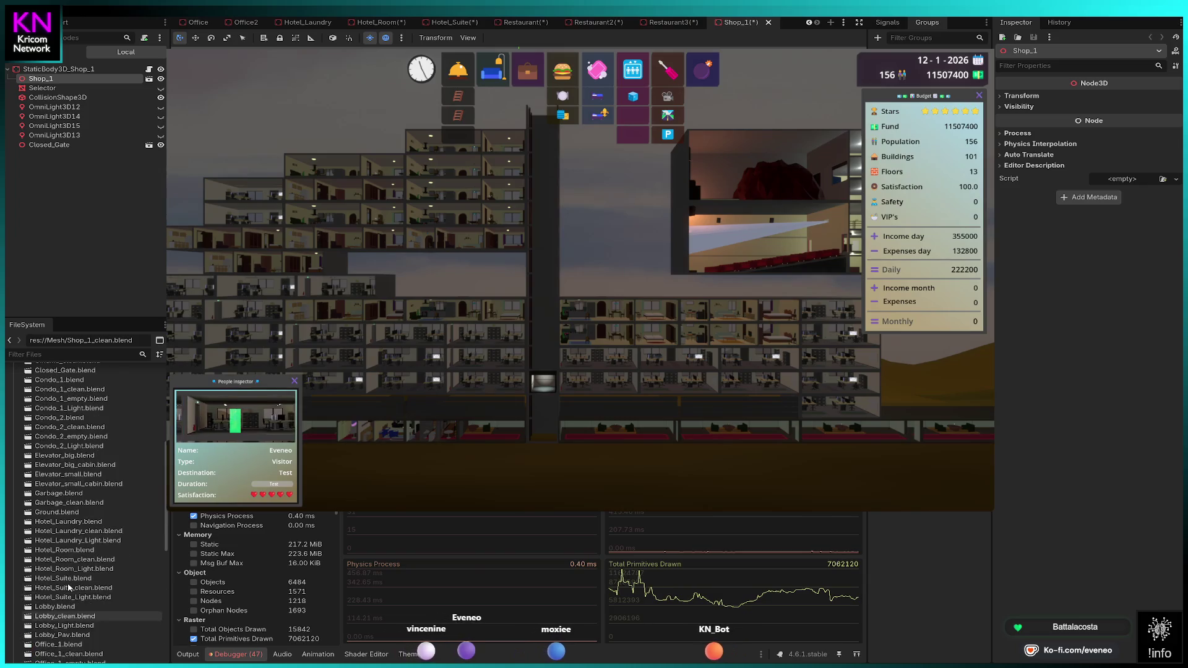
double_click(62, 523)
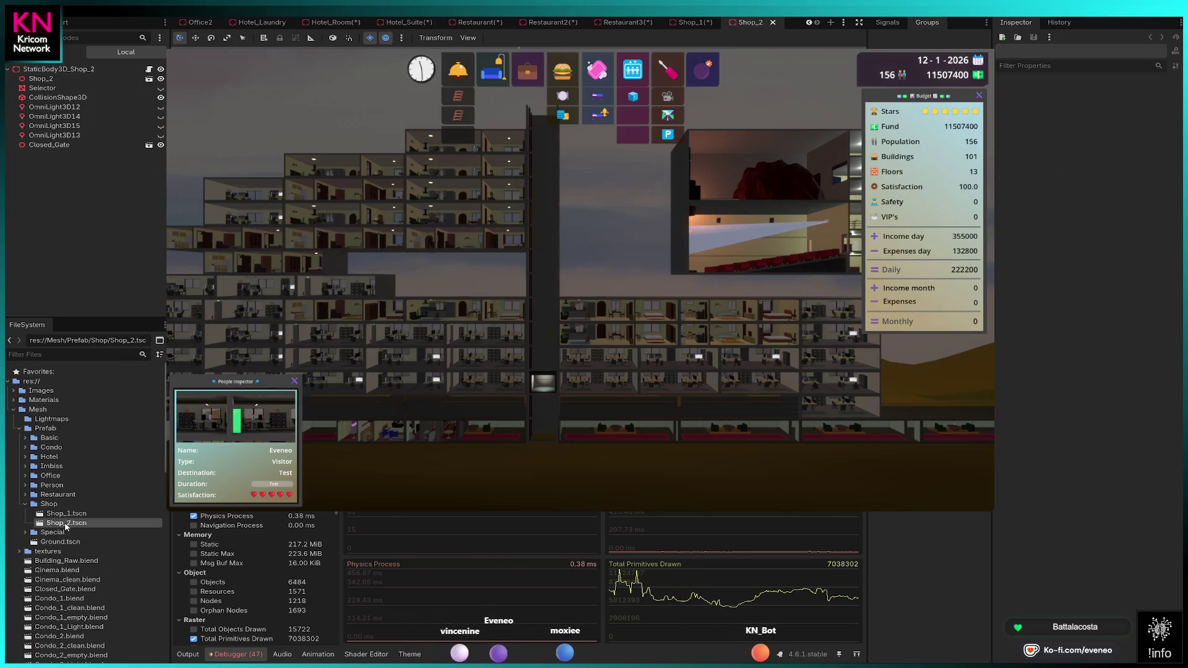
Step: Select Shop_2.blend in the FileSystem dock and close the Shop_2 scene
scroll(82, 576, "down", 10)
scroll(82, 576, "down", 5)
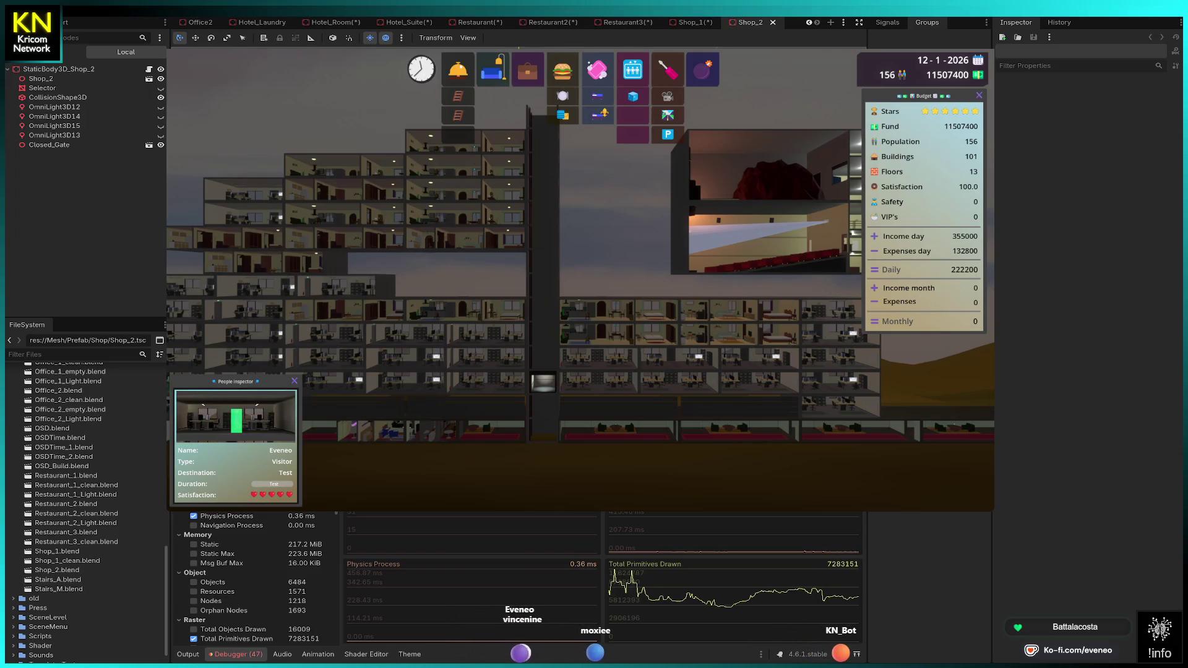
left_click(45, 572)
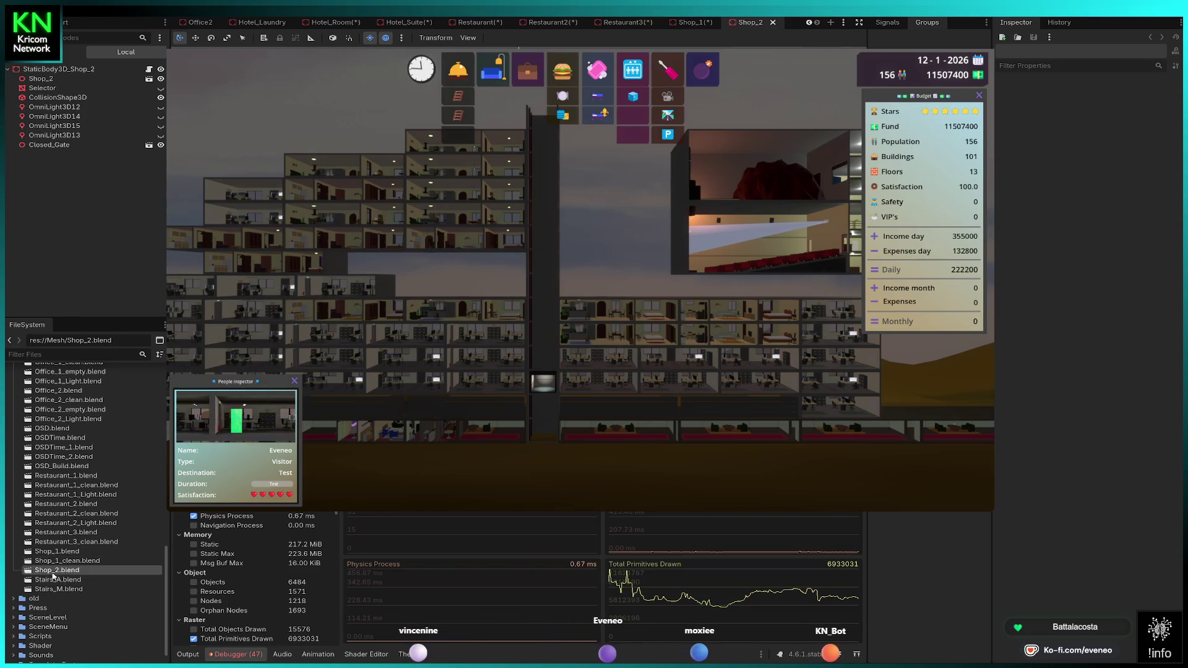
left_click(773, 23)
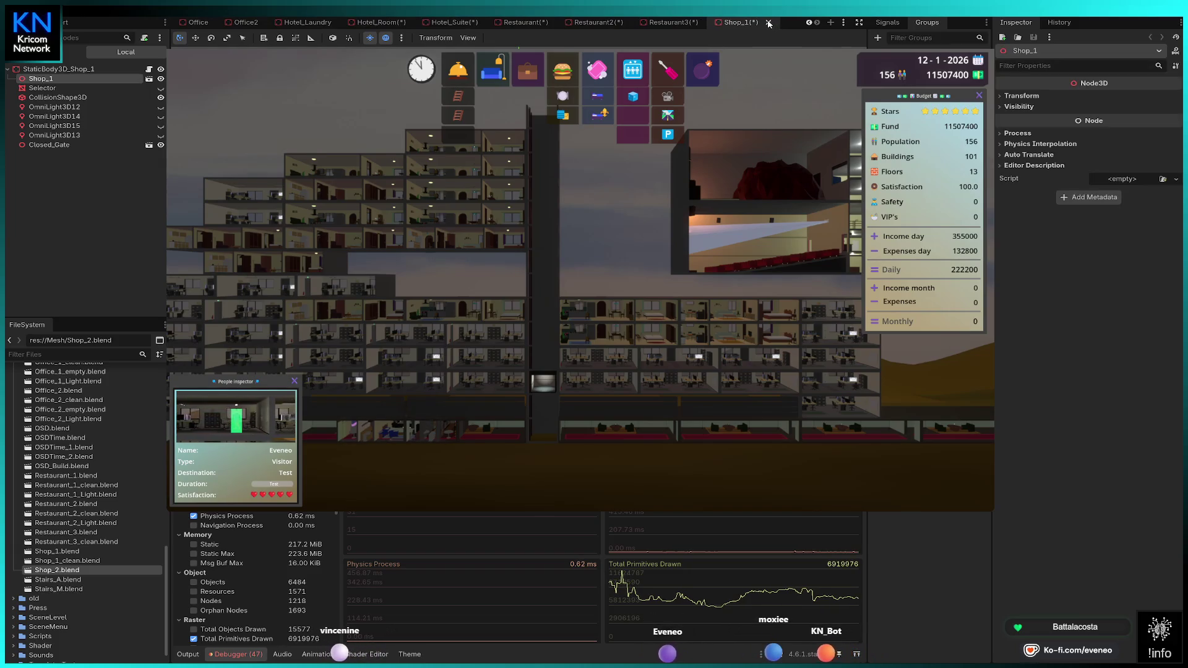
Step: Close the Shop_1, Restaurant3, Restaurant2, Restaurant, Hotel_Suite and Hotel_Room scene tabs
left_click(769, 22)
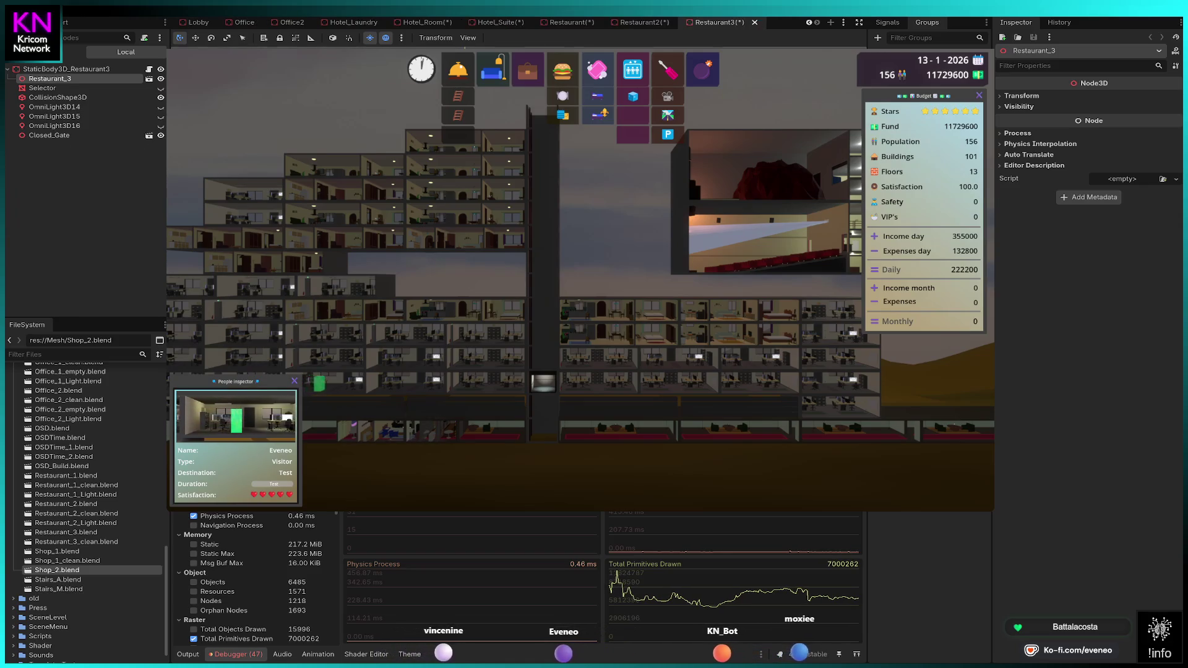
left_click(754, 22)
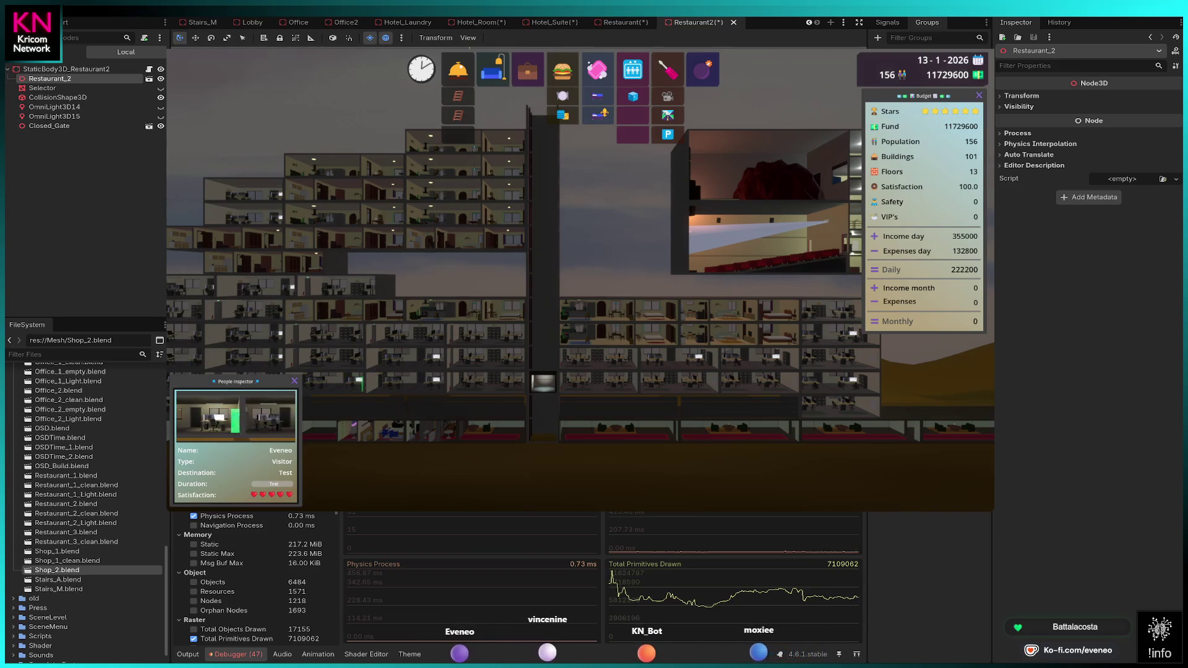
key("ctrl+shift+w")
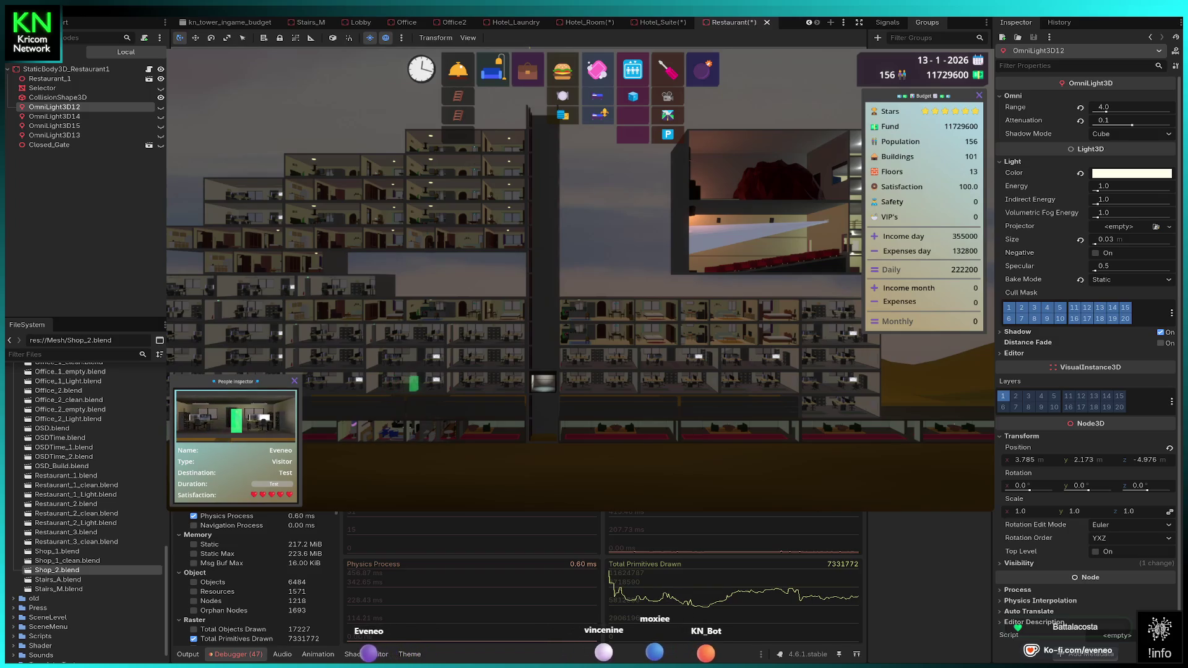
left_click(767, 22)
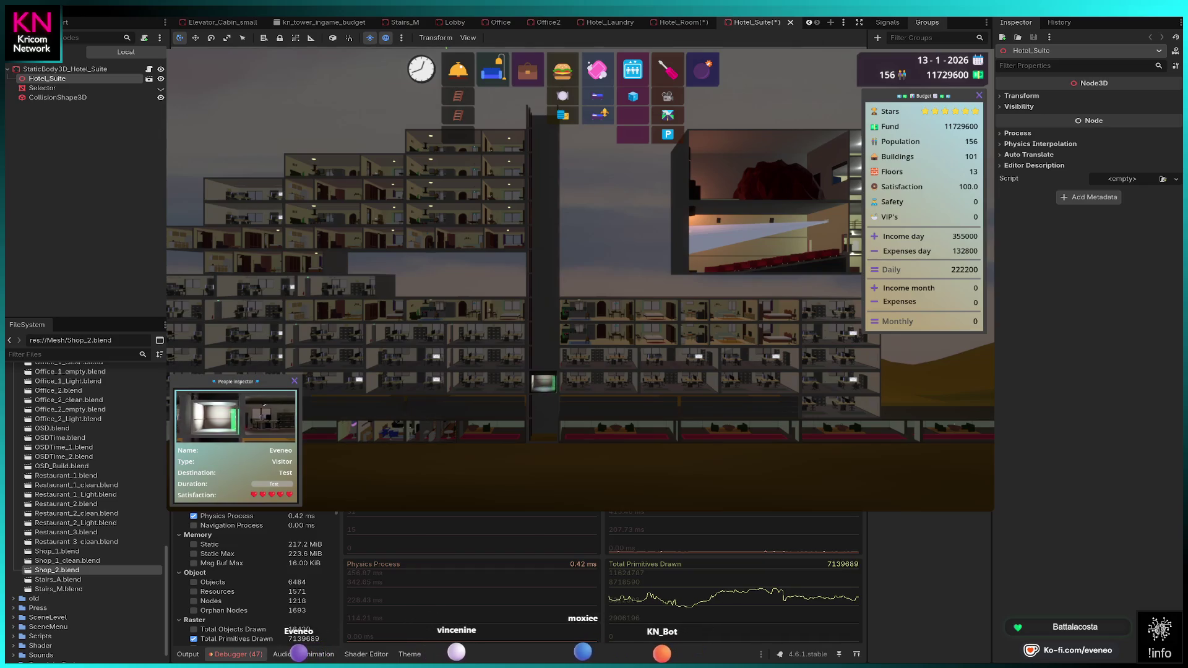
left_click(790, 23)
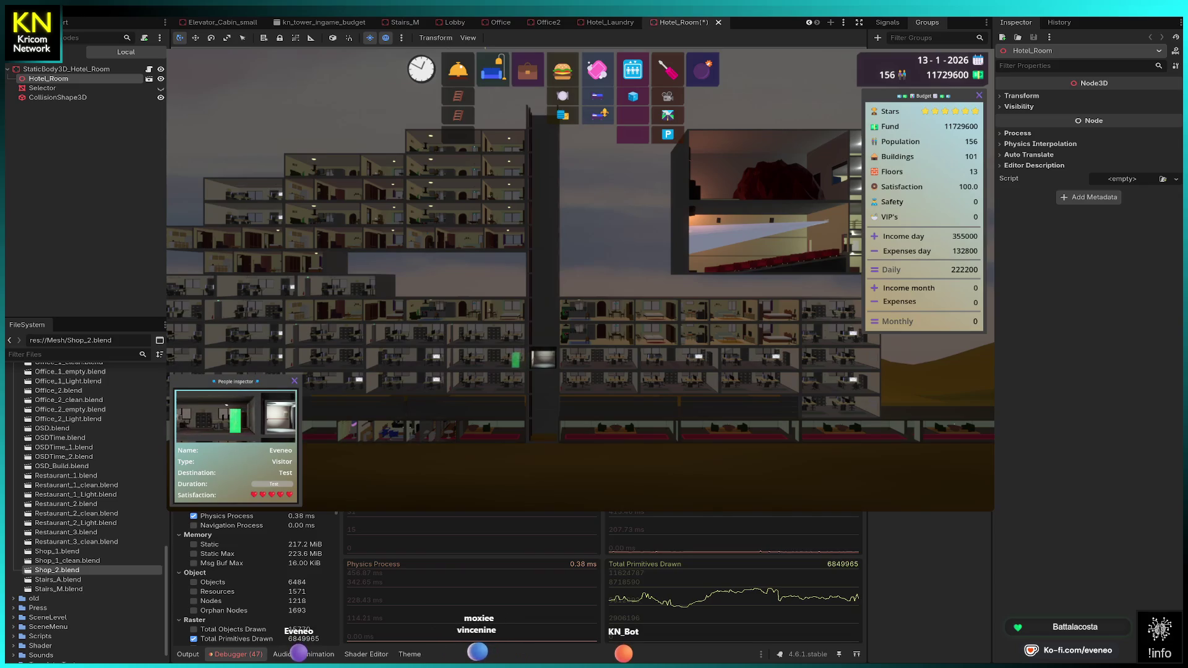
left_click(718, 22)
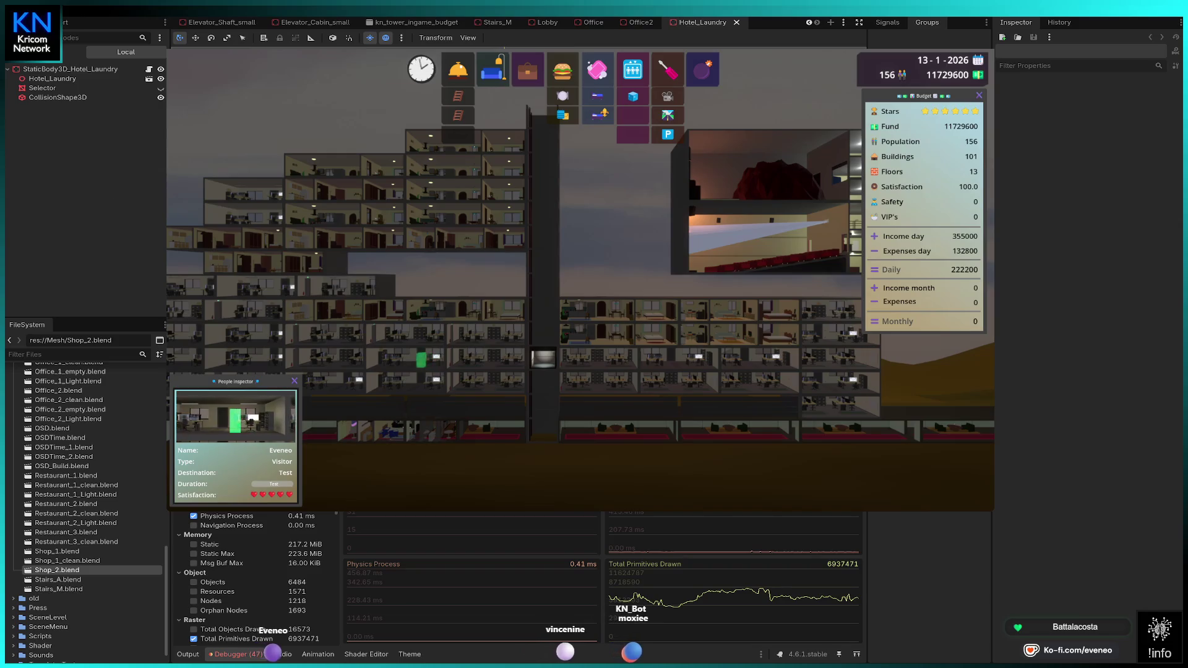
Step: Close the Hotel_Laundry and Office scene tabs
left_click(736, 23)
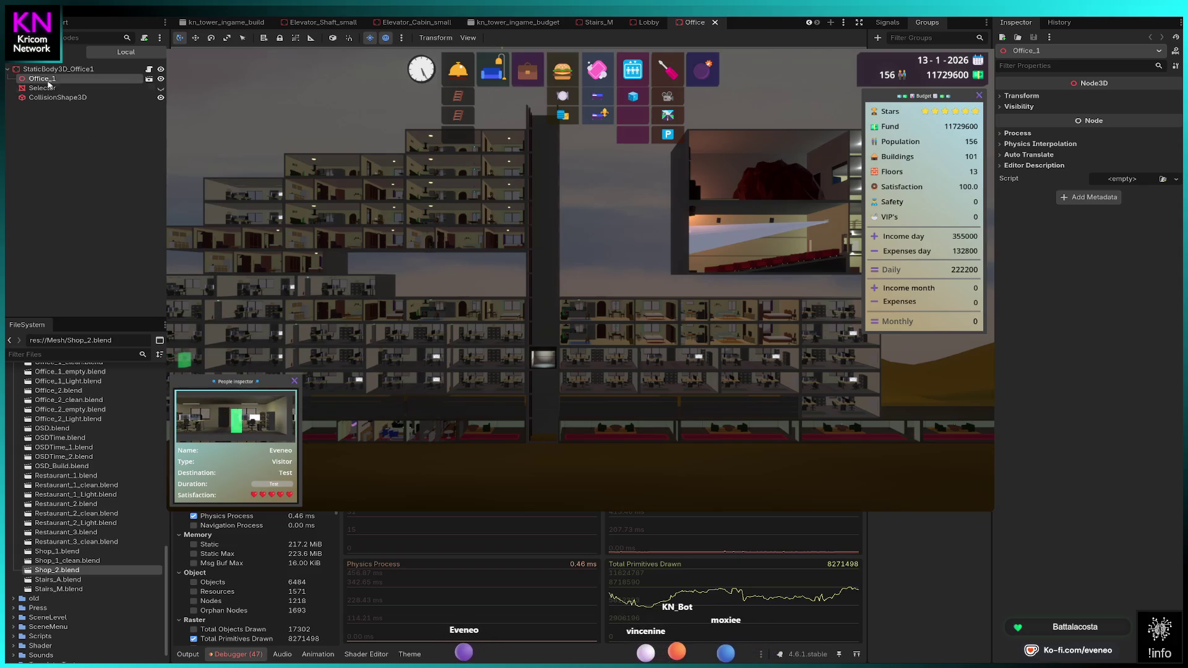
left_click(716, 23)
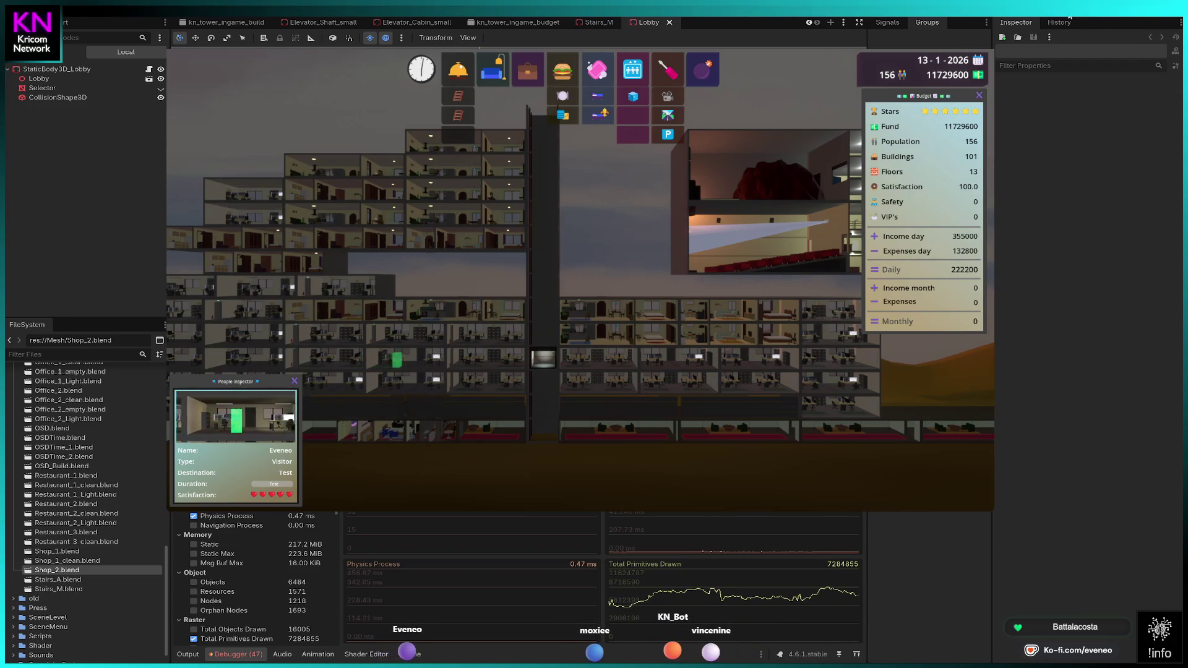
Step: Stop the running game with F8 and relaunch it with F5 to reach the KN TOWER menu
key("F8")
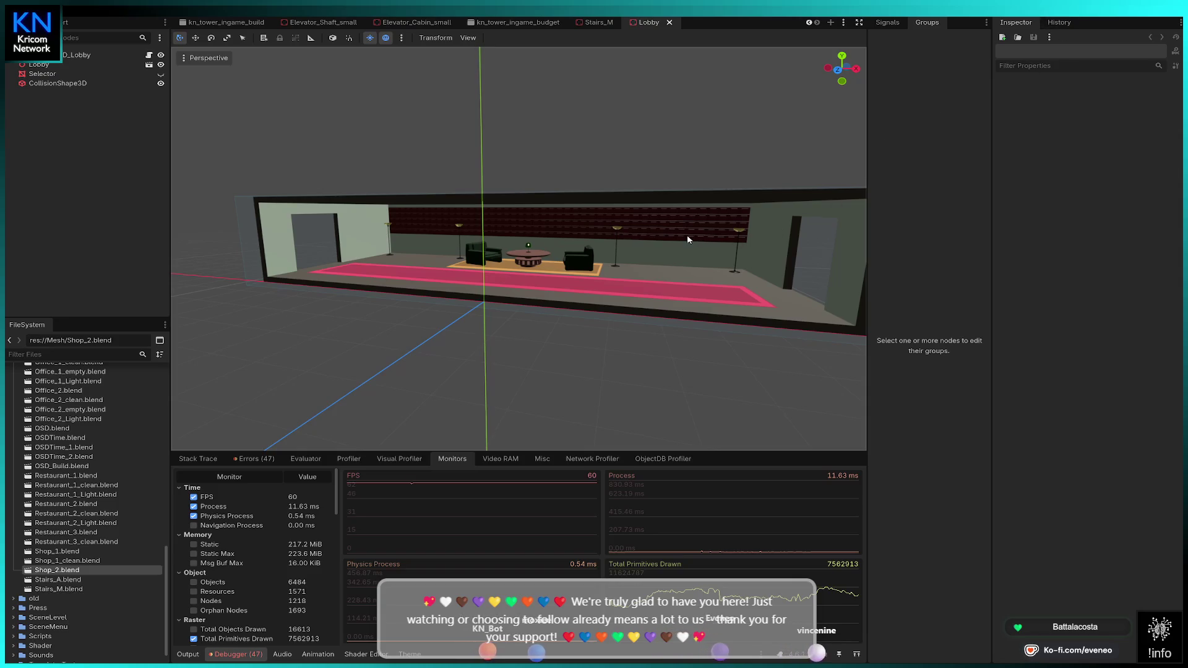
key("F5")
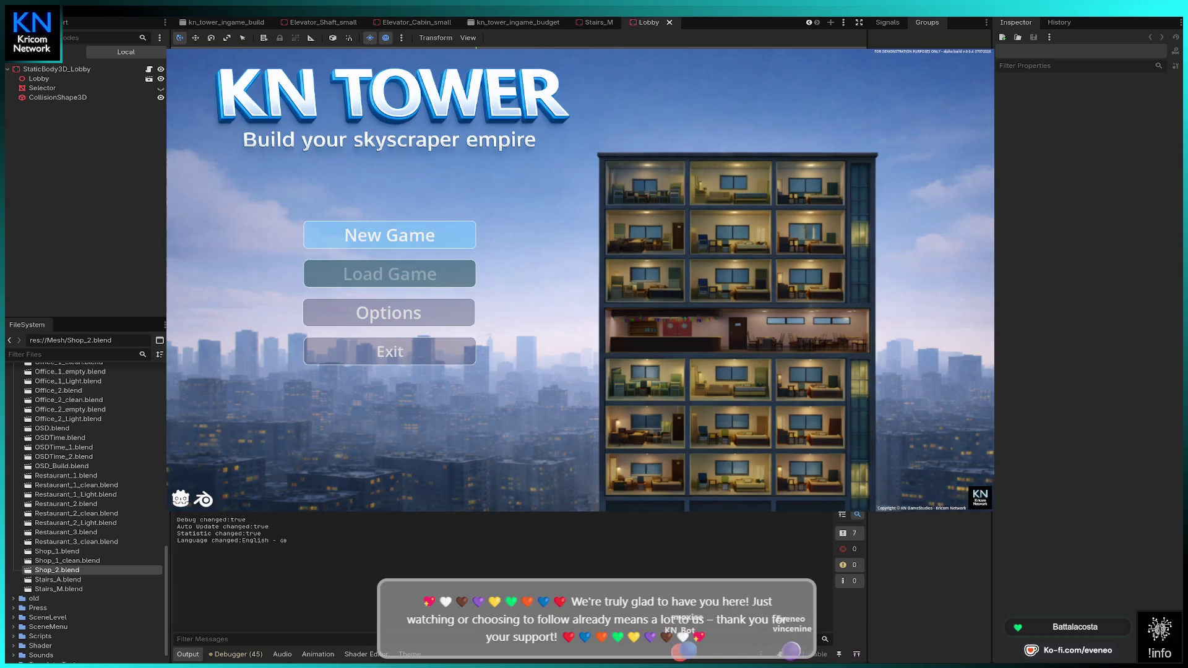
Step: Start a new game, dismiss the welcome message, and place a second 12500 lobby section beside the first
key("Return")
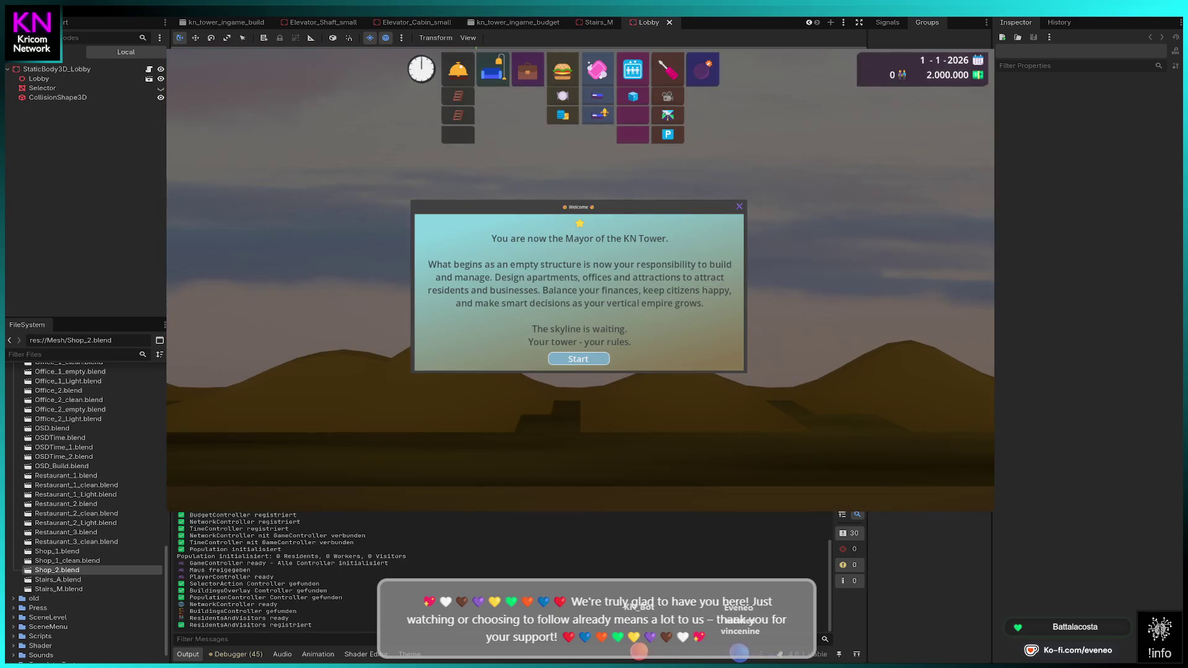
key("Return")
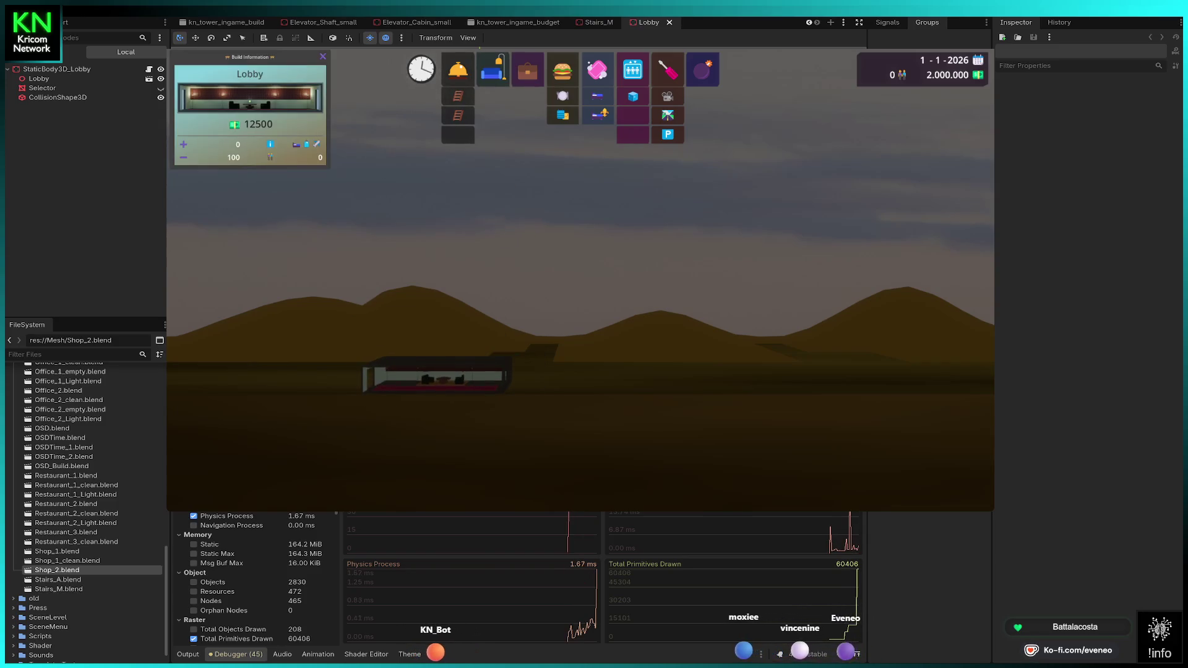
left_click(572, 375)
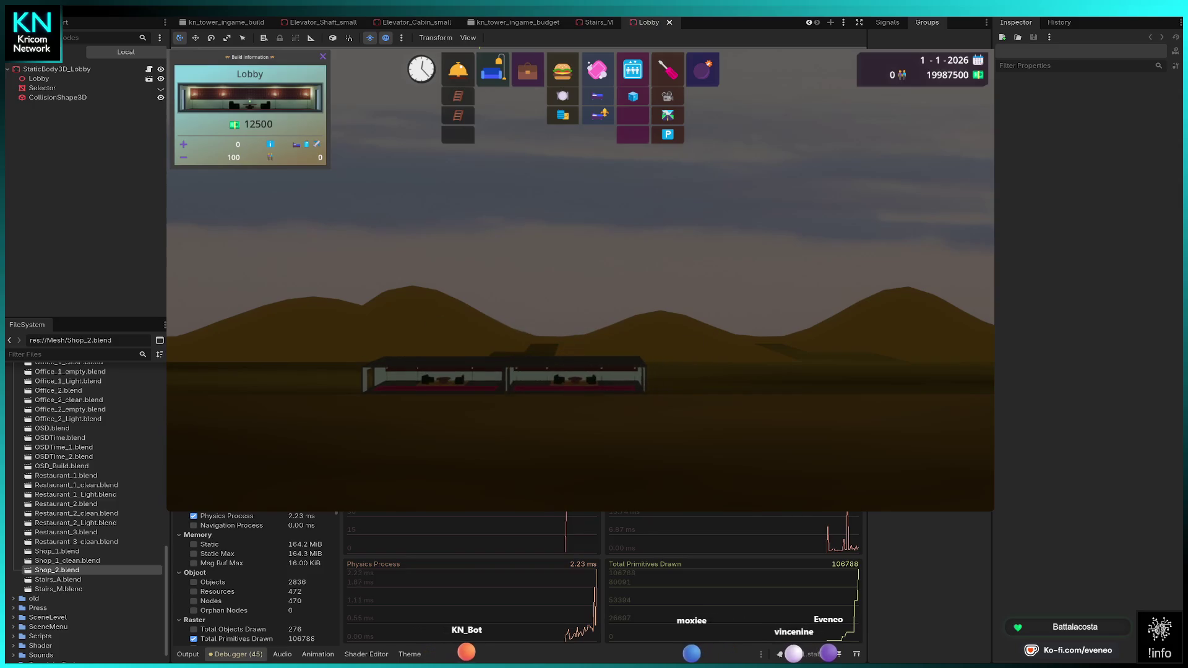
key("d")
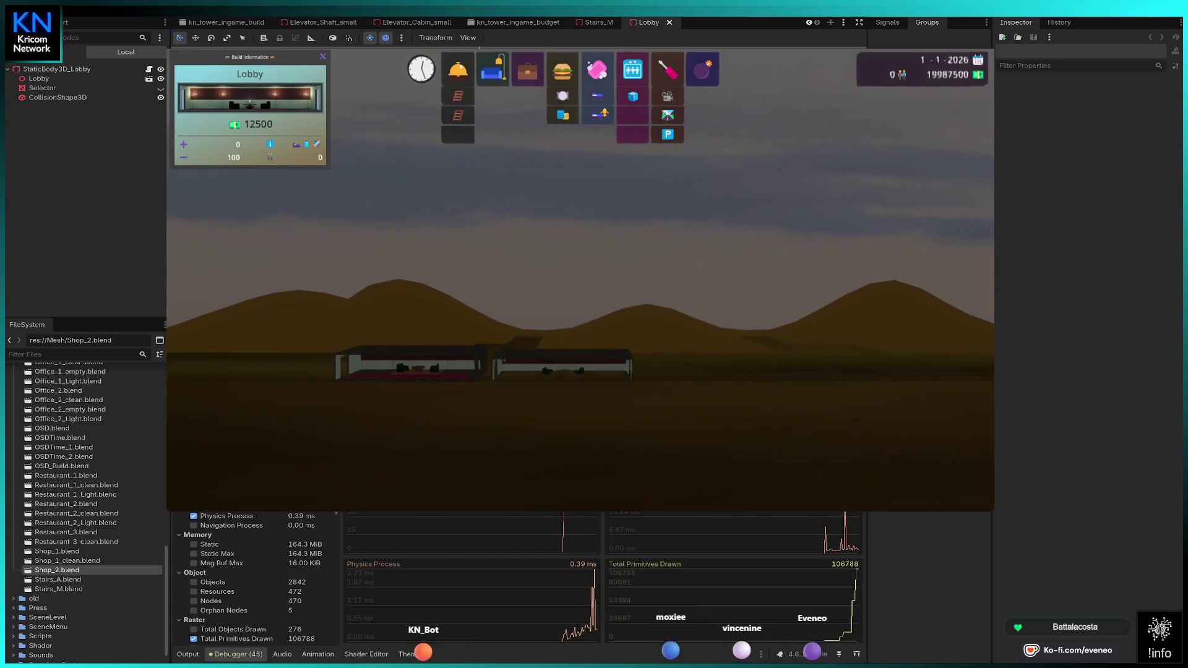